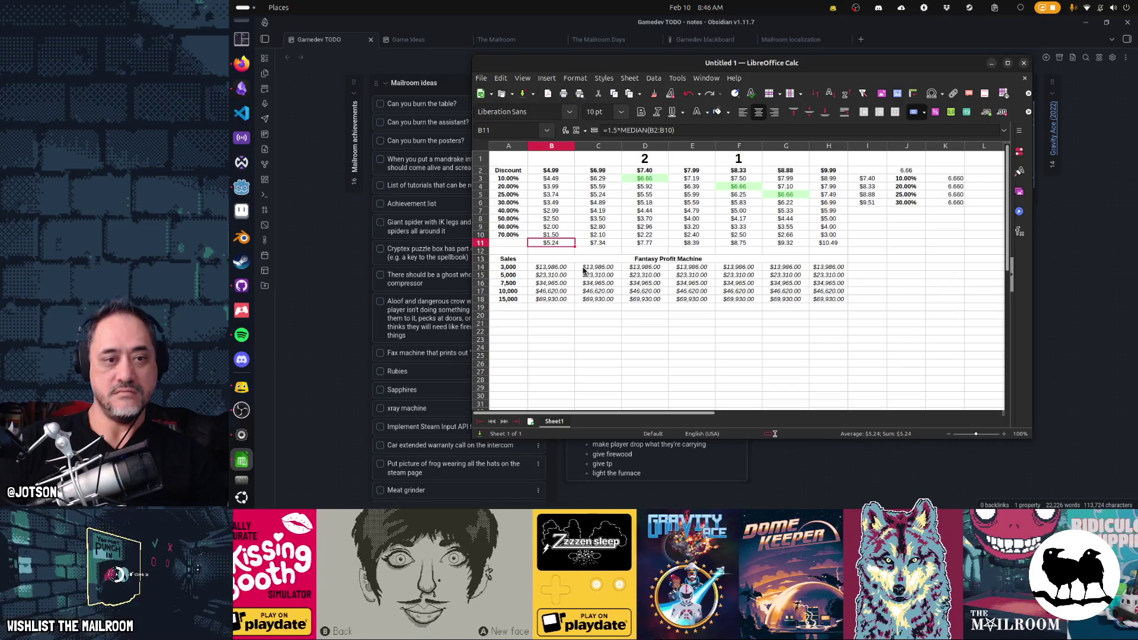
Strip the 1.5 multiplier from B11's median formula and paste it across C11:H11
{"action": "key", "text": "BackSpace"}
{"action": "key", "text": "Delete"}
{"action": "key", "text": "Delete"}
{"action": "key", "text": "Delete"}
{"action": "key", "text": "Return"}
{"action": "key", "text": "ctrl+c"}
{"action": "key", "text": "Right"}
{"action": "key", "text": "ctrl+v"}
{"action": "key", "text": "Right"}
{"action": "key", "text": "ctrl+v"}
{"action": "key", "text": "Right"}
{"action": "key", "text": "ctrl+v"}
{"action": "key", "text": "Right"}
{"action": "key", "text": "ctrl+v"}
{"action": "key", "text": "Right"}
{"action": "key", "text": "ctrl+v"}
{"action": "key", "text": "Right"}
{"action": "key", "text": "ctrl+v"}
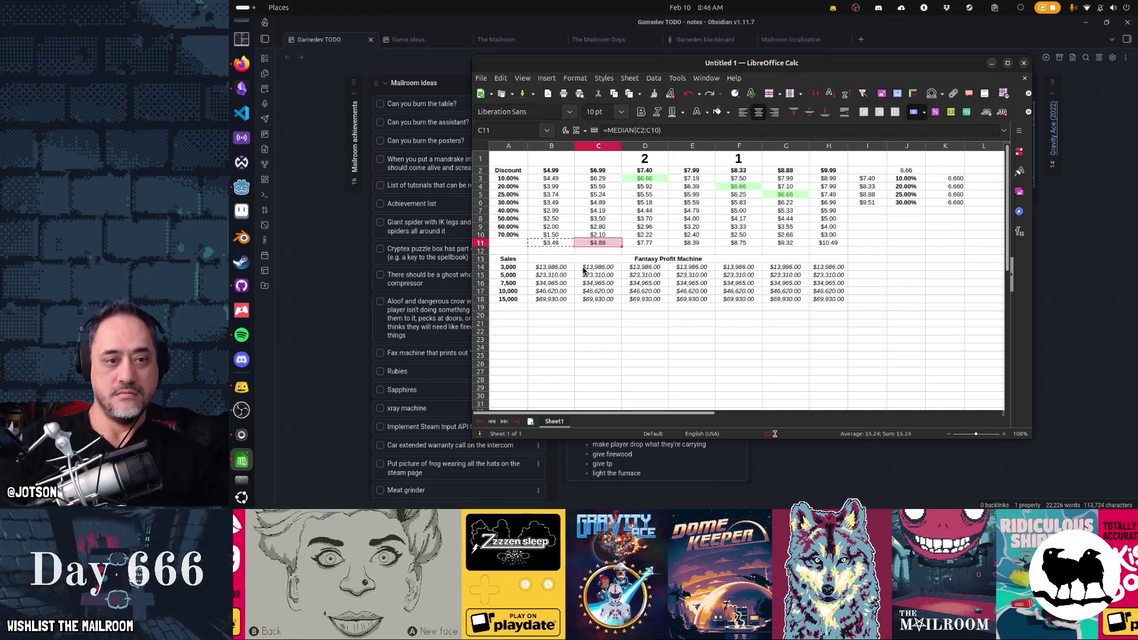
Make B11 =MEDIAN(B2:B10)*1.2 and paste it across row 11 to H11
{"action": "key", "text": "Left"}
{"action": "key", "text": "Left"}
{"action": "key", "text": "Left"}
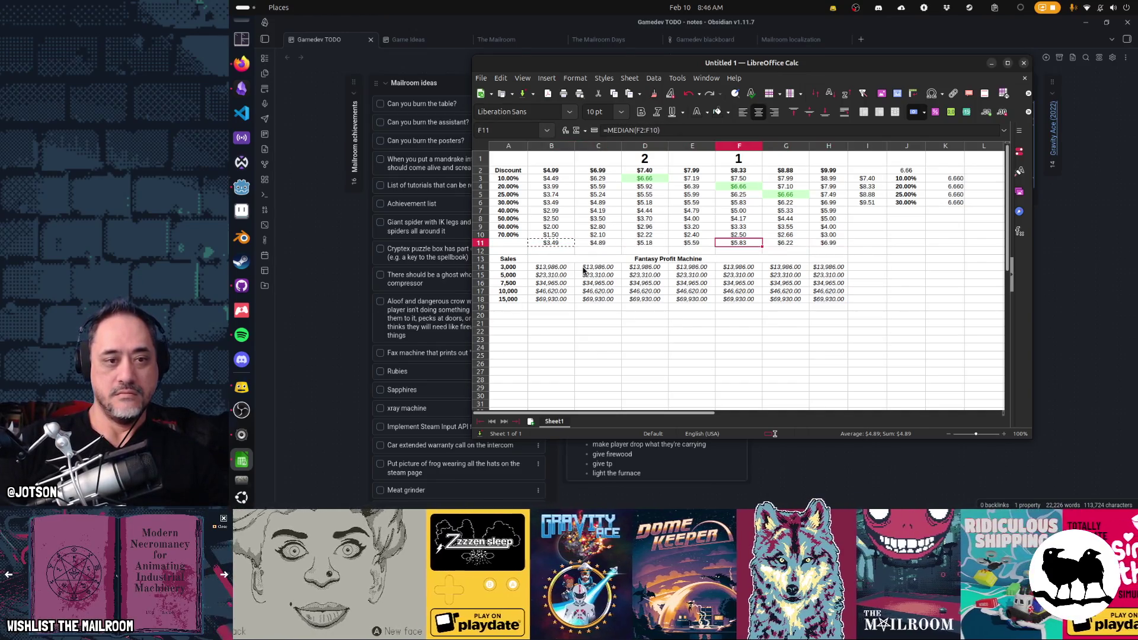
{"action": "key", "text": "Left"}
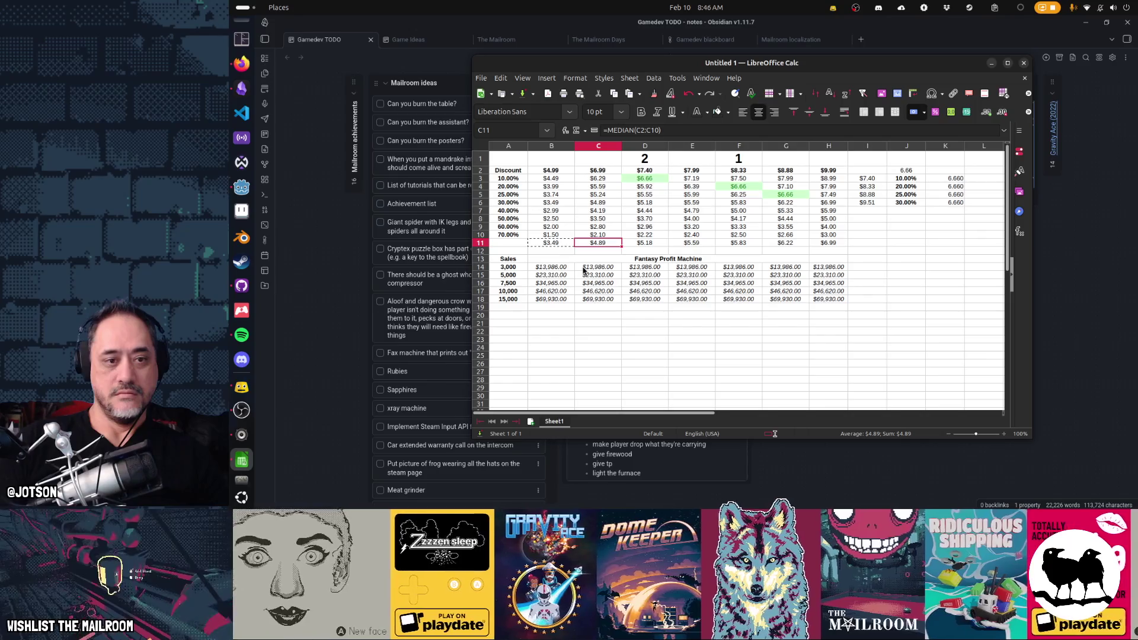
{"action": "key", "text": "F2"}
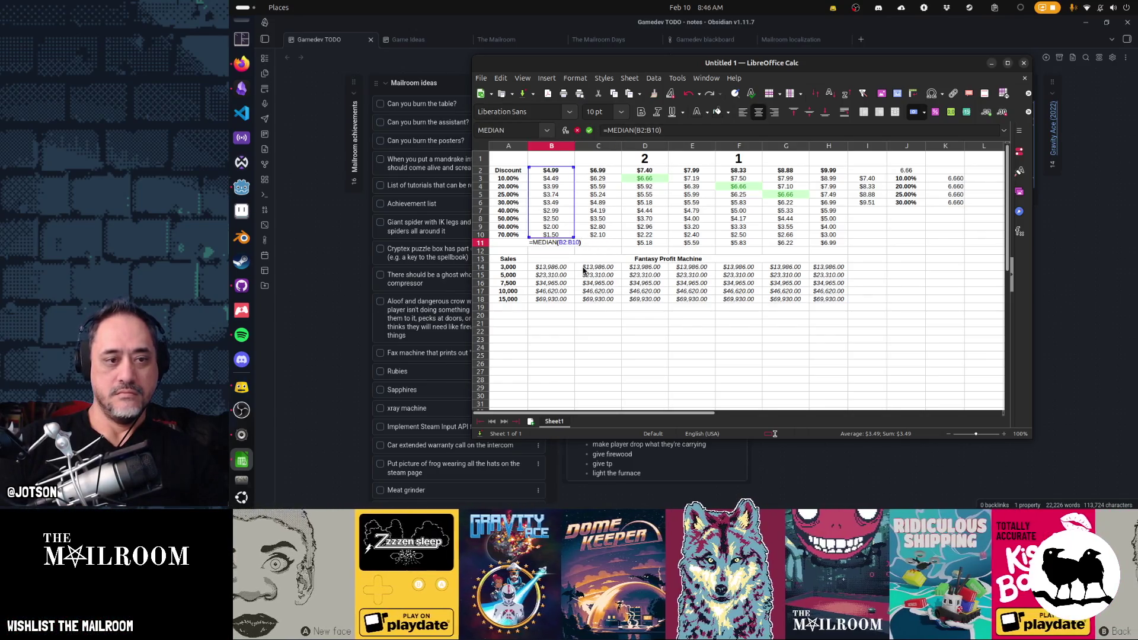
{"action": "key", "text": "Escape"}
{"action": "key", "text": "ctrl+c"}
{"action": "key", "text": "Right"}
{"action": "key", "text": "Right"}
{"action": "key", "text": "Right"}
{"action": "key", "text": "ctrl+v"}
{"action": "key", "text": "Right"}
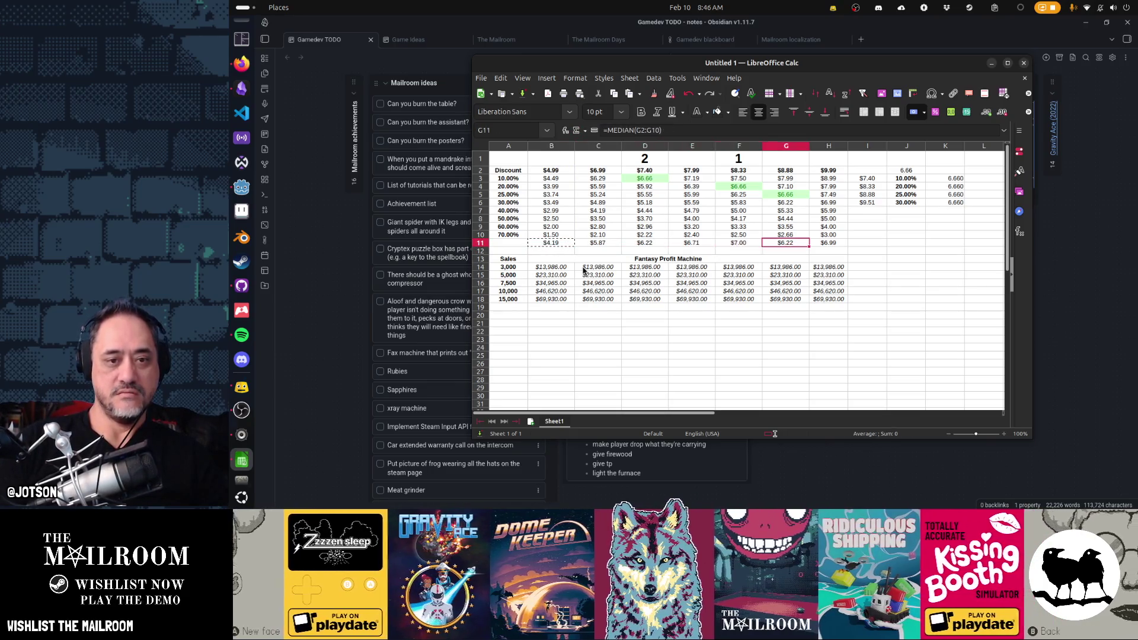
{"action": "key", "text": "ctrl+v"}
{"action": "key", "text": "Right"}
{"action": "key", "text": "ctrl+v"}
{"action": "key", "text": "Right"}
{"action": "key", "text": "ctrl+v"}
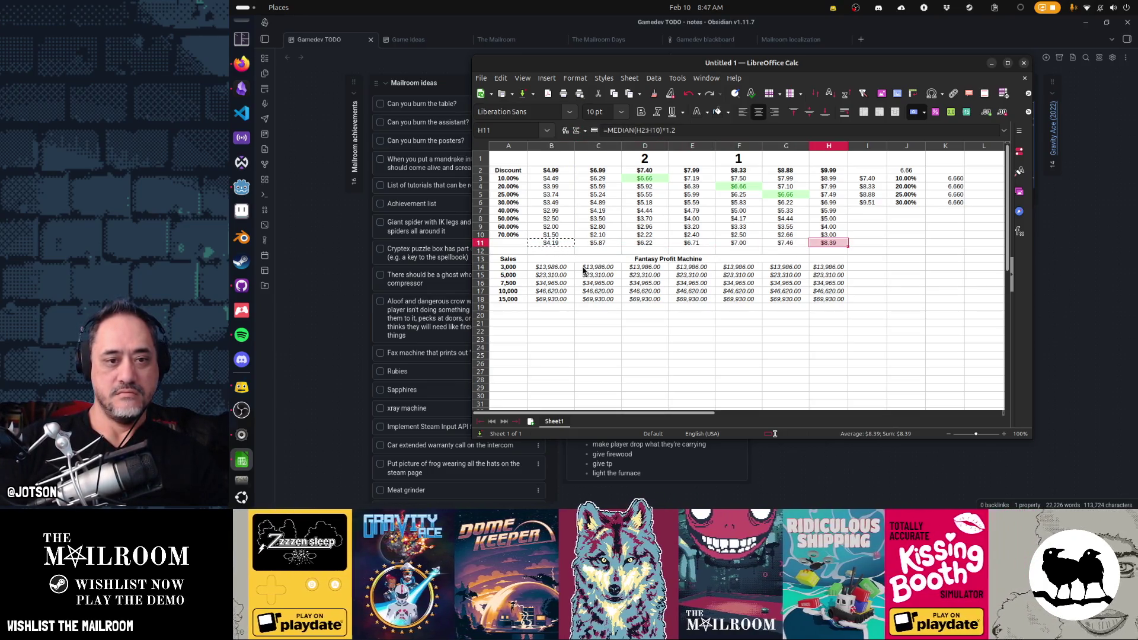
Label row 11 'Blended' in A11
{"action": "key", "text": "Left"}
{"action": "key", "text": "Left"}
{"action": "key", "text": "Left"}
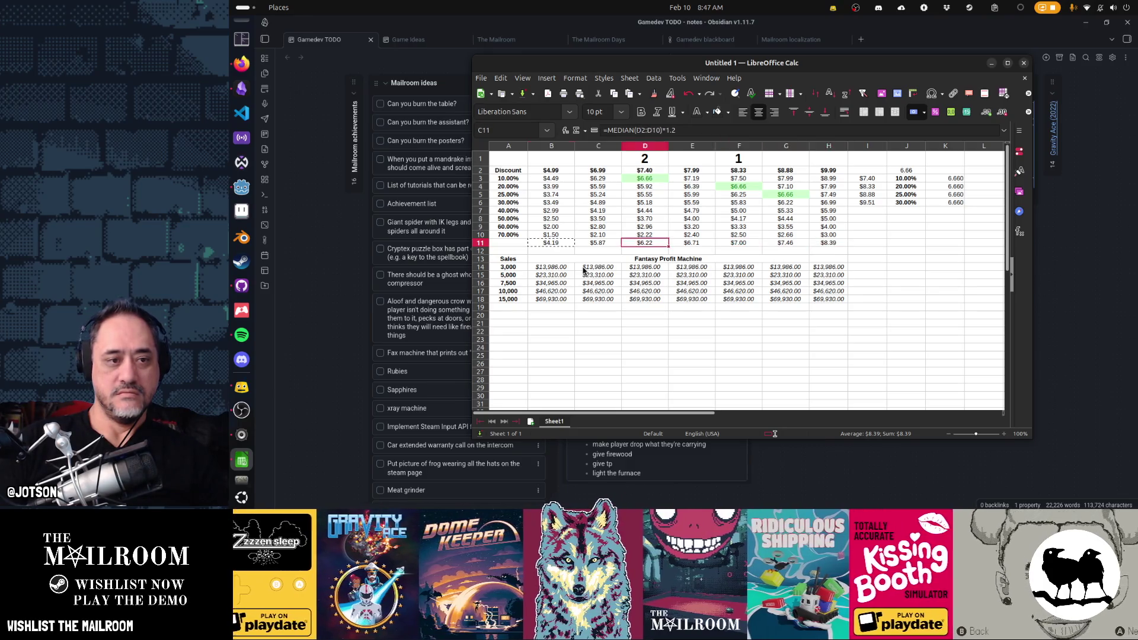
{"action": "type", "text": "Blended"}
{"action": "key", "text": "Return"}
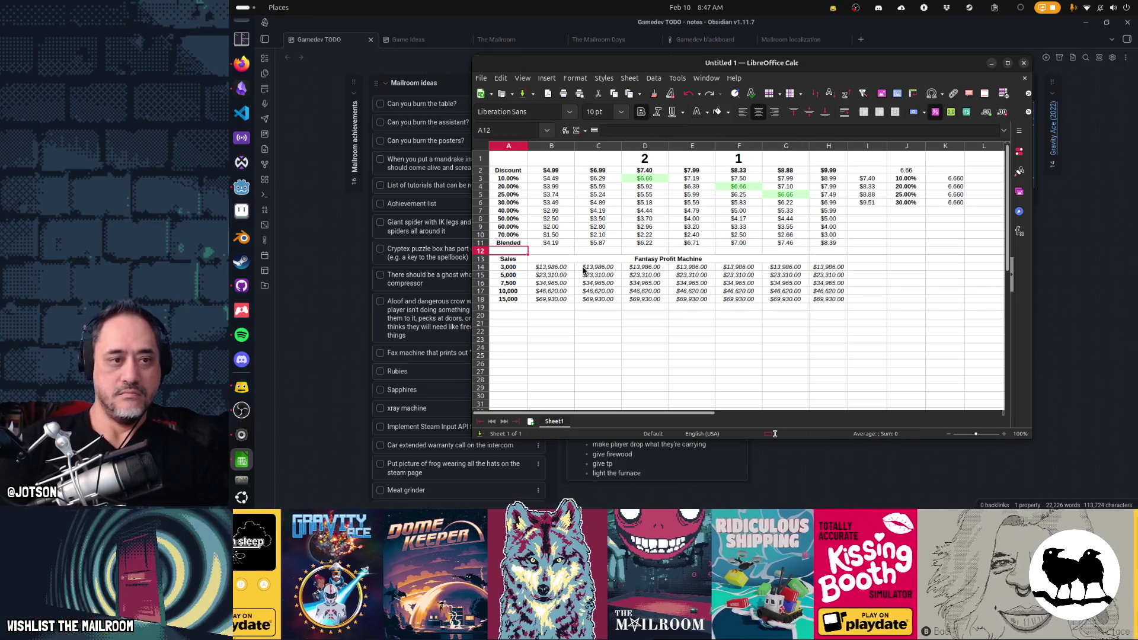
Replace the fixed 6.66 price in B14 with B$11, giving =B$11*$A14*0.7
{"action": "key", "text": "Down"}
{"action": "key", "text": "Down"}
{"action": "key", "text": "Right"}
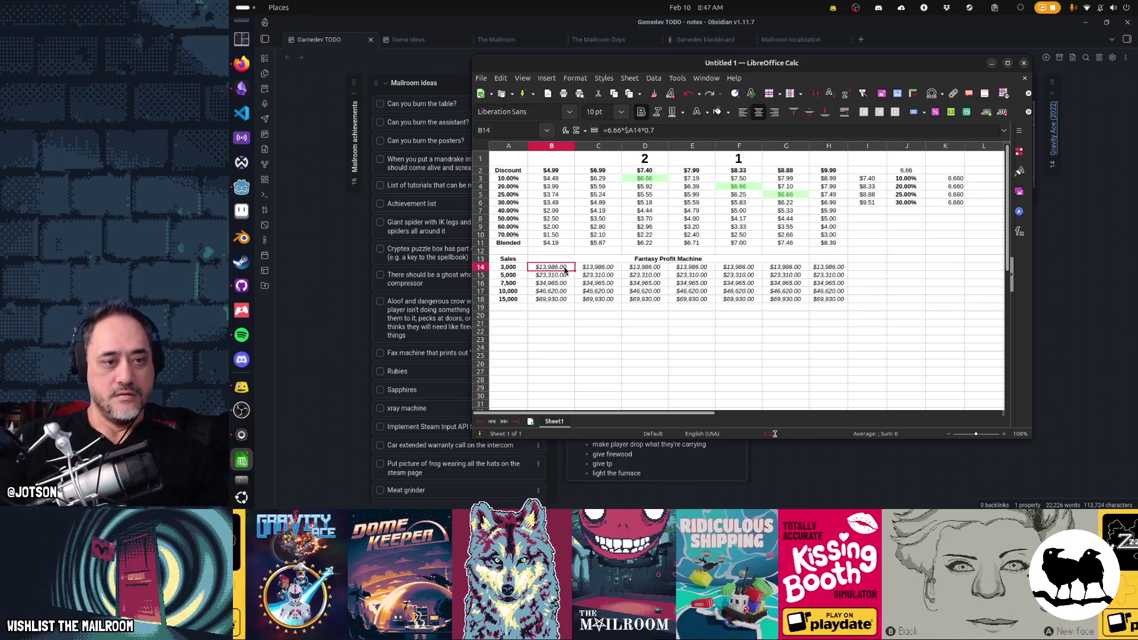
{"action": "key", "text": "F2"}
{"action": "key", "text": "Delete"}
{"action": "key", "text": "Delete"}
{"action": "key", "text": "Delete"}
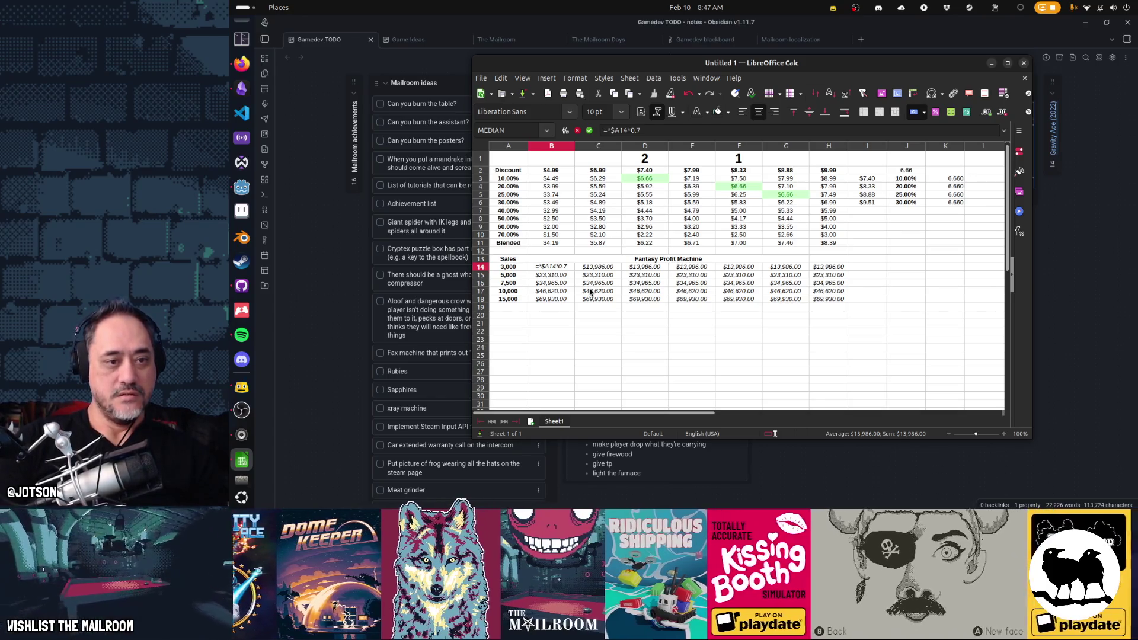
{"action": "type", "text": "B$11"}
{"action": "key", "text": "Return"}
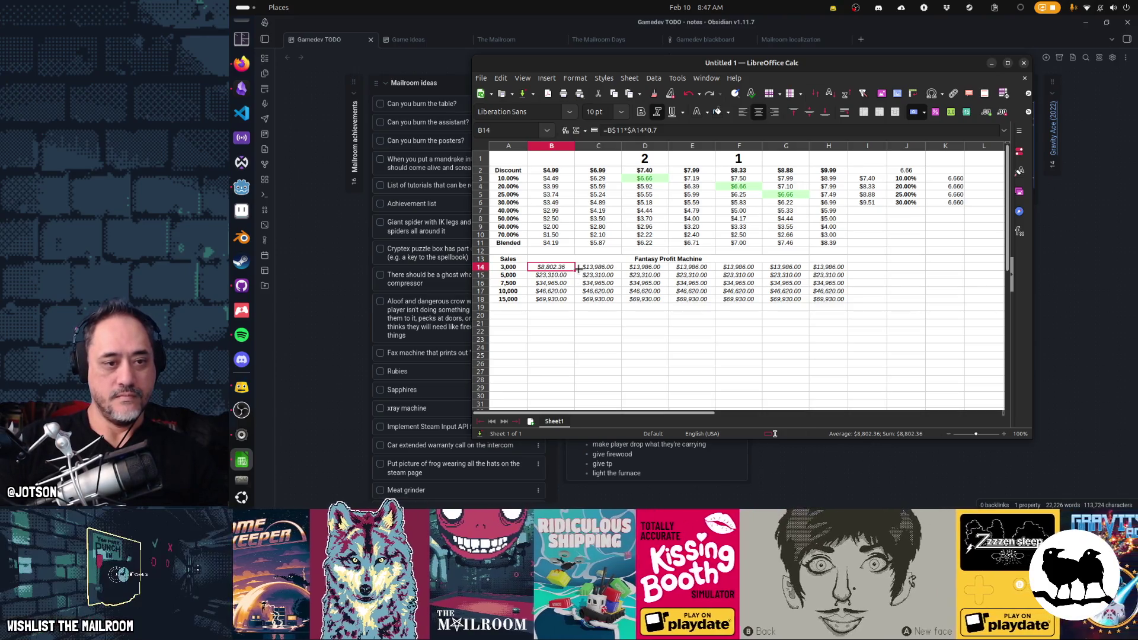
Fill the revenue formula across B14:H18 and spot-check D17 and G14
{"action": "mouse_move", "coordinate": [574, 270]}
{"action": "left_mouse_down"}
{"action": "mouse_move", "coordinate": [573, 302]}
{"action": "mouse_move", "coordinate": [833, 302]}
{"action": "left_mouse_up"}
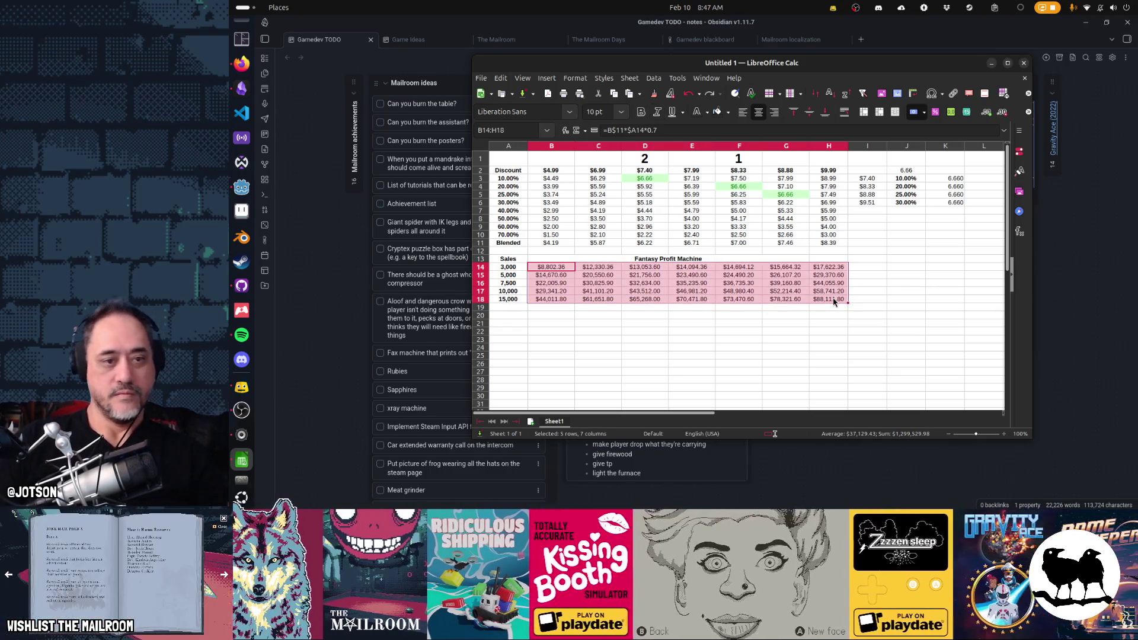
{"action": "left_click", "coordinate": [638, 291]}
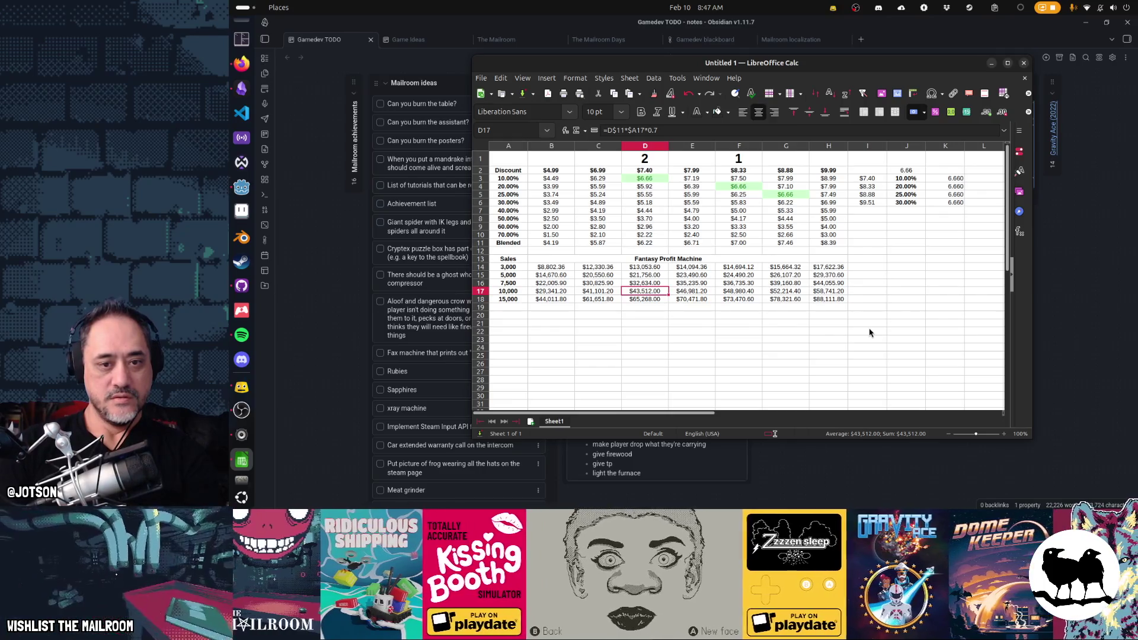
{"action": "key", "text": "Up"}
{"action": "key", "text": "Up"}
{"action": "key", "text": "Up"}
{"action": "key", "text": "Right"}
{"action": "key", "text": "Right"}
{"action": "key", "text": "Right"}
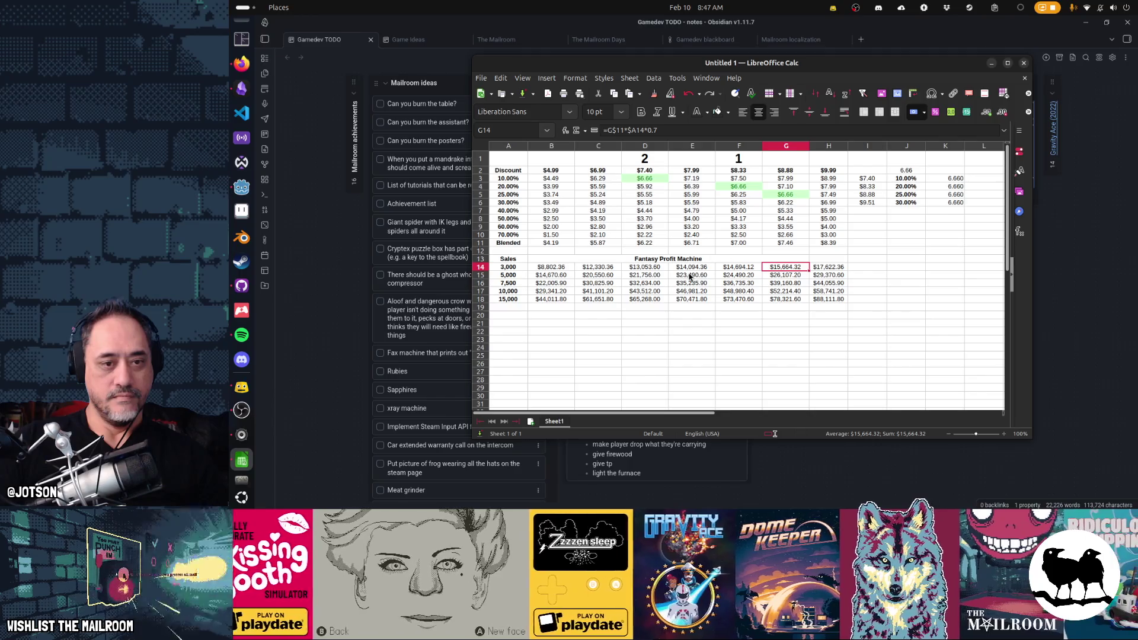
{"action": "left_click_drag", "start_coordinate": [557, 277], "coordinate": [559, 269]}
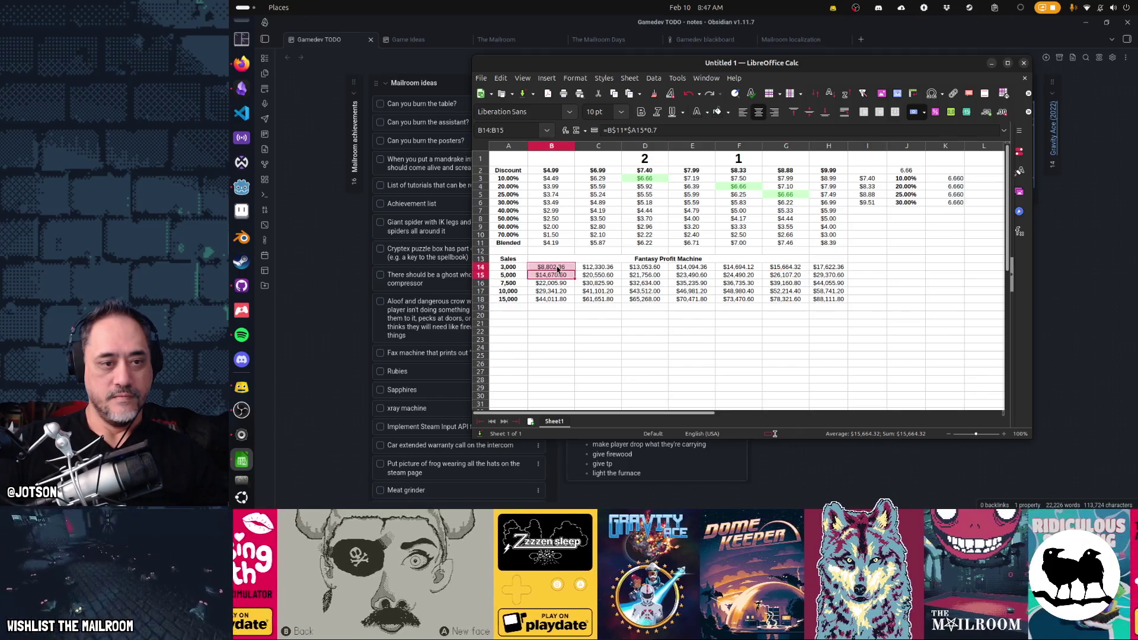
Apply the red Error cell style to the low revenues in B14:E14 and B15
{"action": "mouse_move", "coordinate": [683, 269]}
{"action": "left_mouse_down"}
{"action": "mouse_move", "coordinate": [690, 279]}
{"action": "mouse_move", "coordinate": [611, 280]}
{"action": "left_mouse_up"}
{"action": "right_click", "coordinate": [555, 270]}
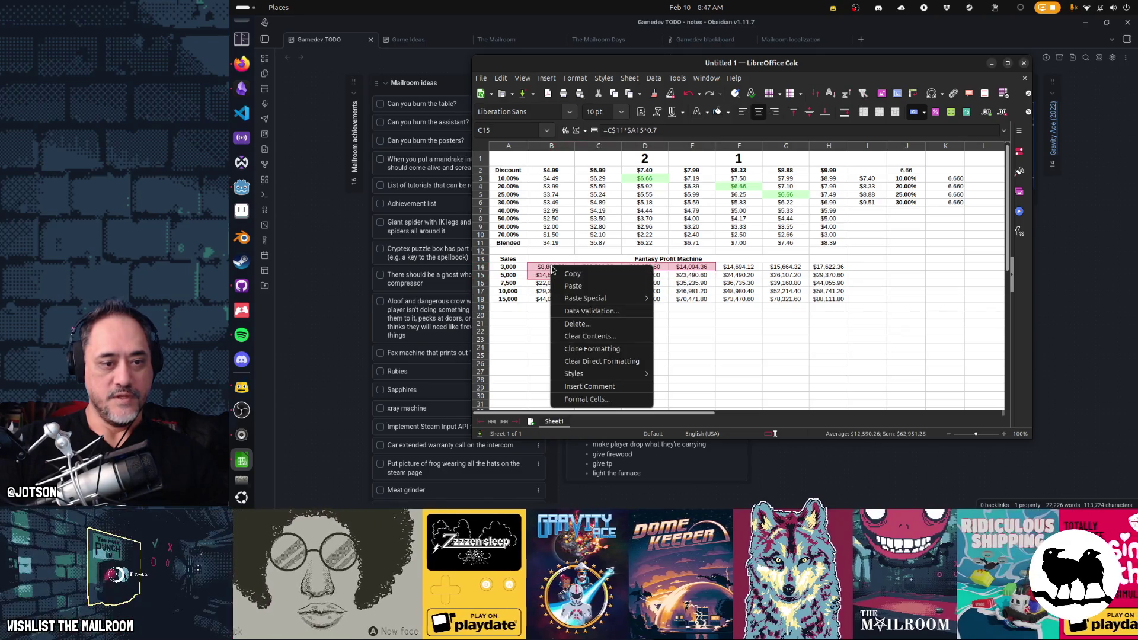
{"action": "mouse_move", "coordinate": [598, 374]}
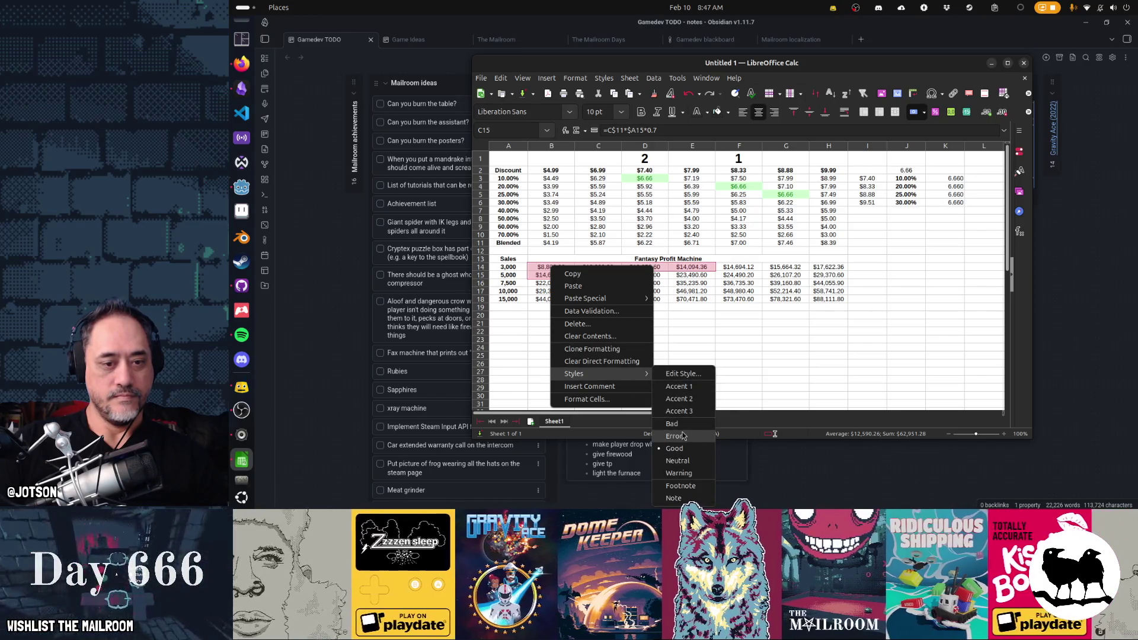
{"action": "left_click", "coordinate": [682, 437]}
{"action": "left_click", "coordinate": [691, 331]}
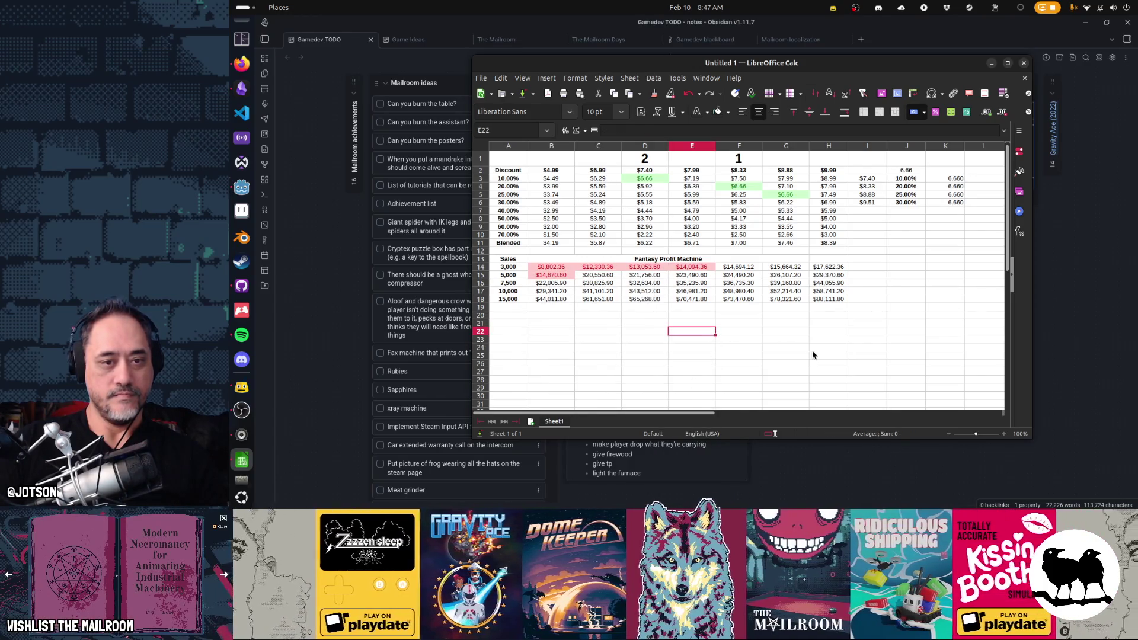
{"action": "left_click", "coordinate": [741, 268]}
{"action": "key", "text": "Right"}
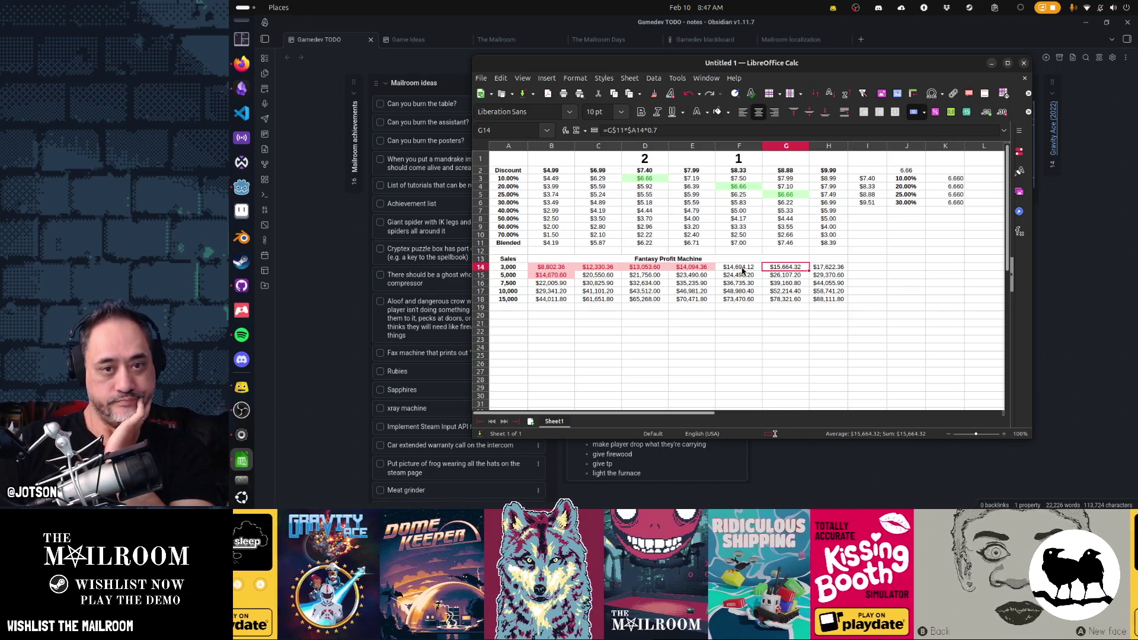
Rank the $8.88 price 2 in G1 and the $7.40 price 3 in D1
{"action": "left_click", "coordinate": [771, 166]}
{"action": "type", "text": "2"}
{"action": "key", "text": "Left"}
{"action": "key", "text": "Left"}
{"action": "key", "text": "Left"}
{"action": "type", "text": "3"}
{"action": "key", "text": "Down"}
{"action": "key", "text": "Down"}
{"action": "key", "text": "Down"}
{"action": "key", "text": "Down"}
{"action": "key", "text": "Down"}
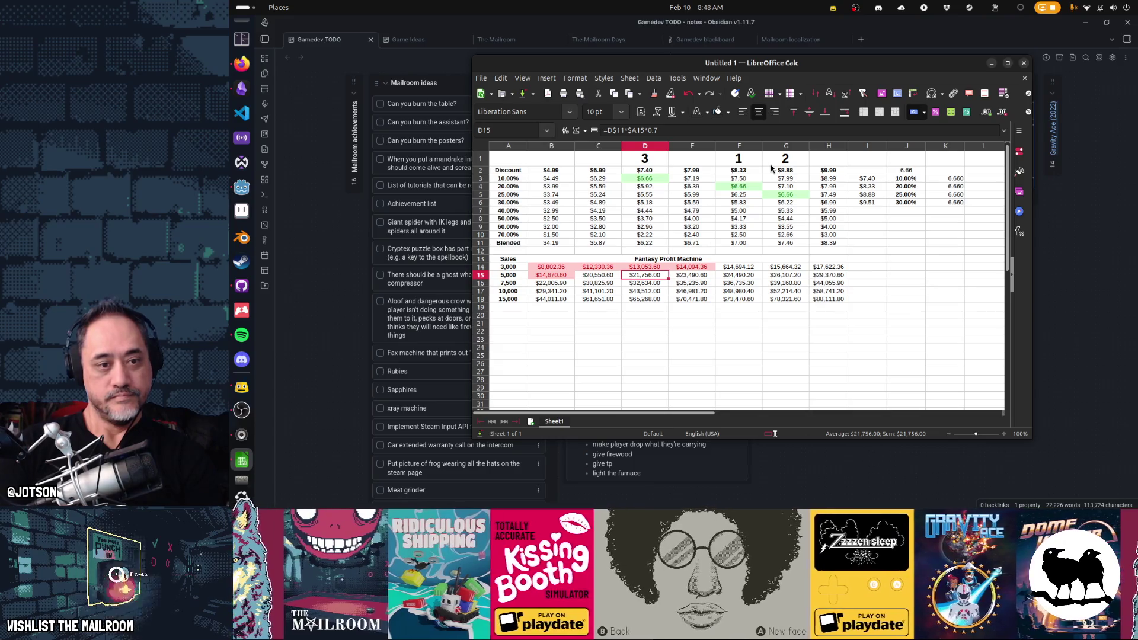
Review the Blended row and select the base prices in row 2
{"action": "key", "text": "Up"}
{"action": "key", "text": "Up"}
{"action": "key", "text": "Up"}
{"action": "key", "text": "Right"}
{"action": "key", "text": "Right"}
{"action": "key", "text": "Right"}
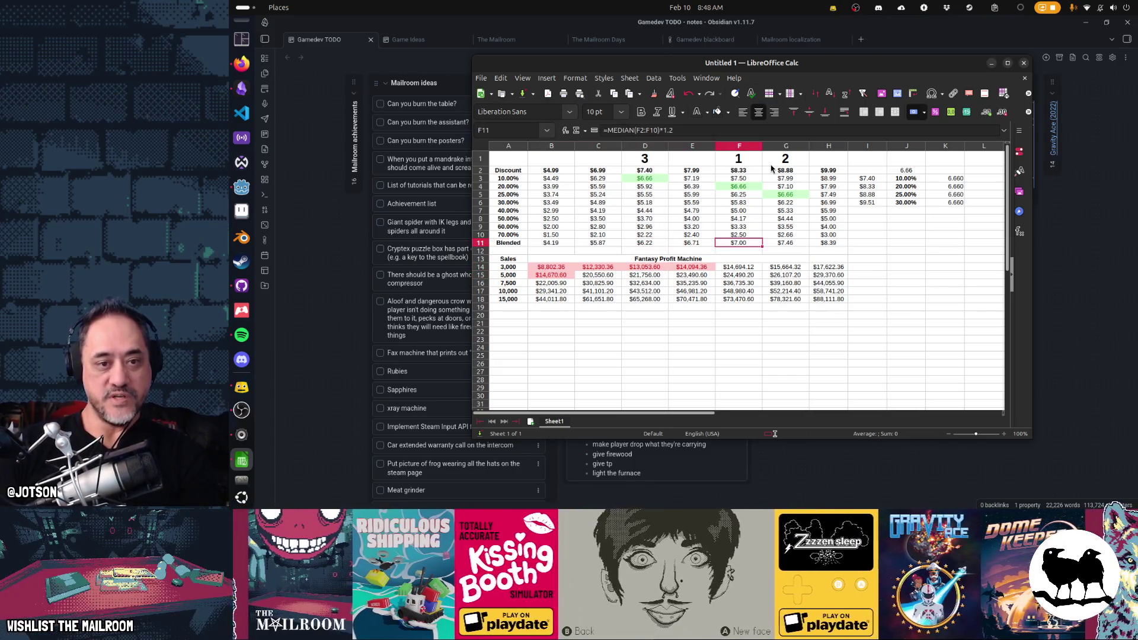
{"action": "key", "text": "Up"}
{"action": "key", "text": "Up"}
{"action": "key", "text": "Up"}
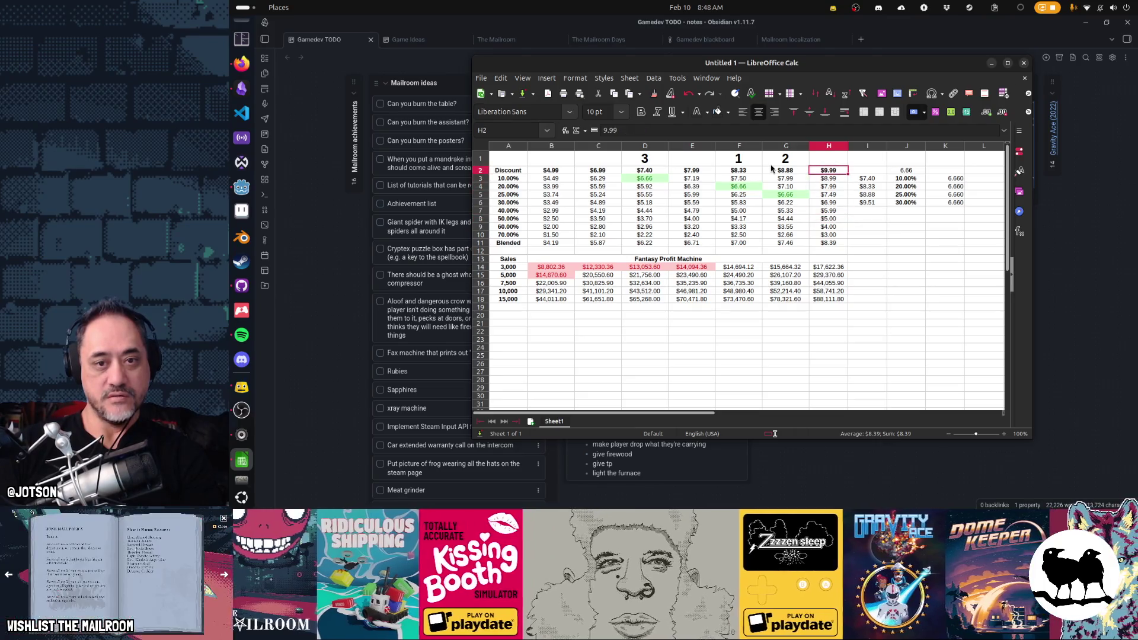
{"action": "key", "text": "shift+Left"}
{"action": "key", "text": "shift+Left"}
{"action": "key", "text": "shift+Left"}
{"action": "key", "text": "shift+Left"}
{"action": "key", "text": "shift+Left"}
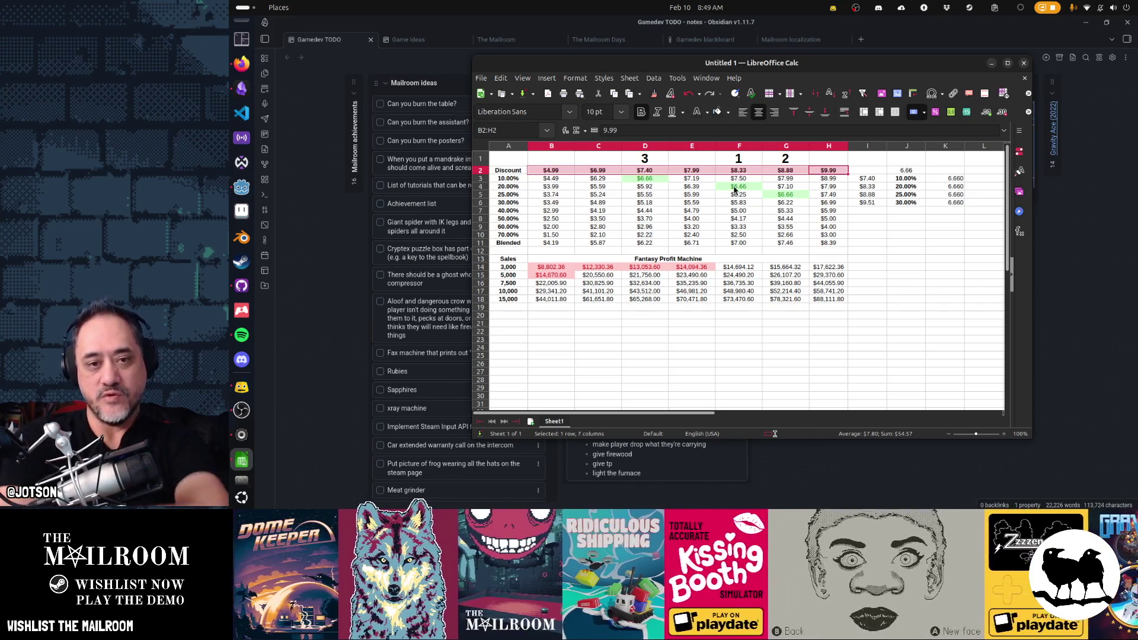
{"action": "left_click", "coordinate": [734, 189]}
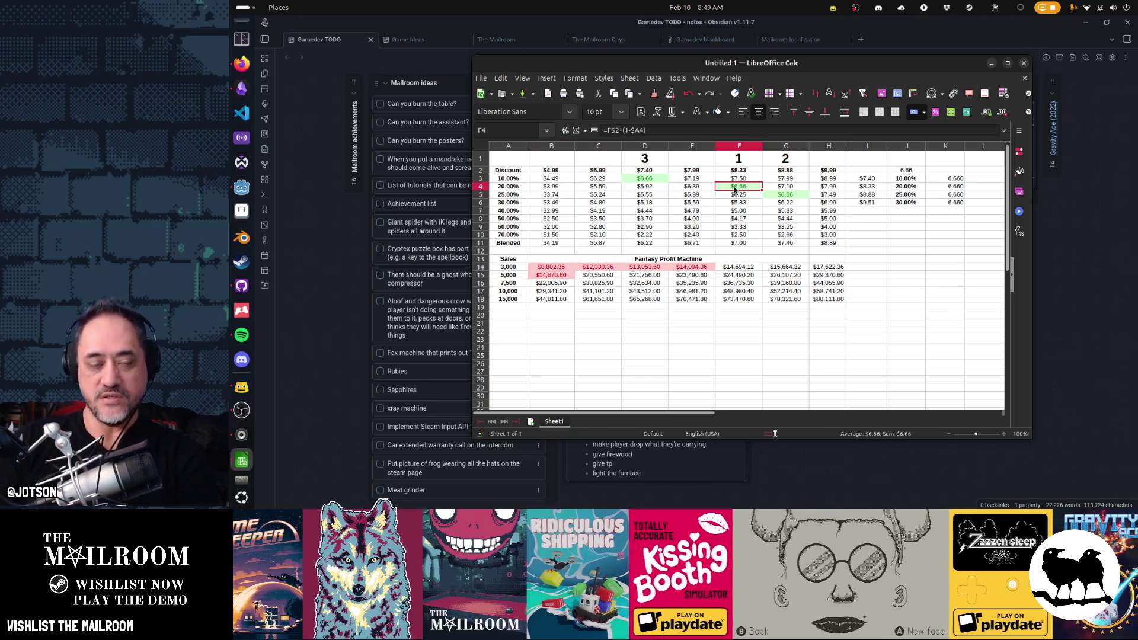
{"action": "key", "text": "Up"}
{"action": "key", "text": "Up"}
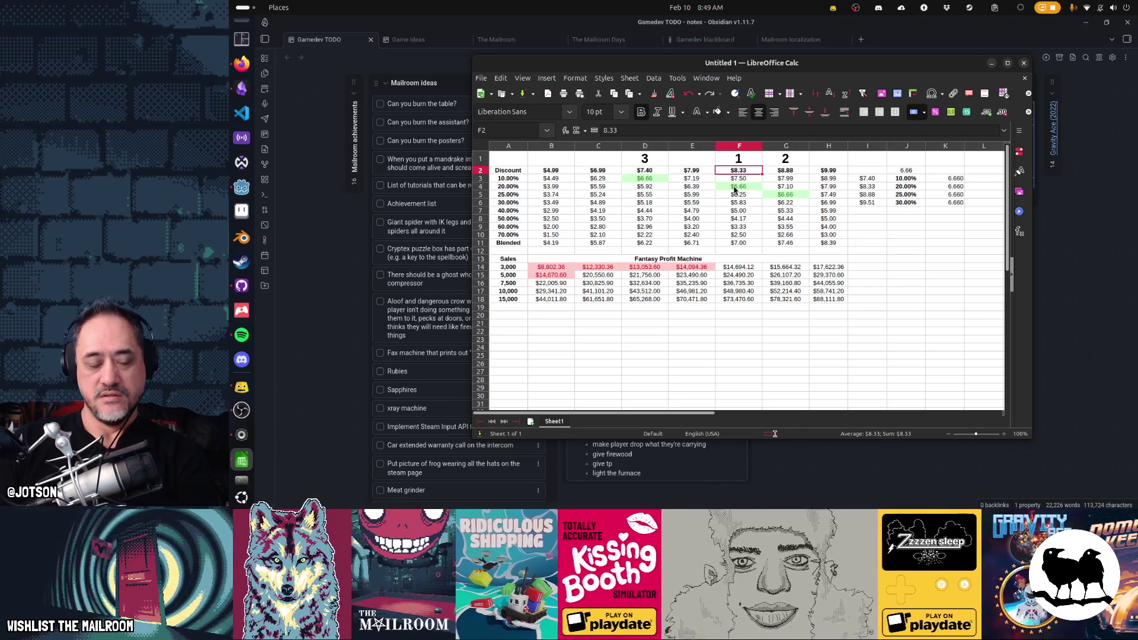
{"action": "left_click", "coordinate": [735, 189]}
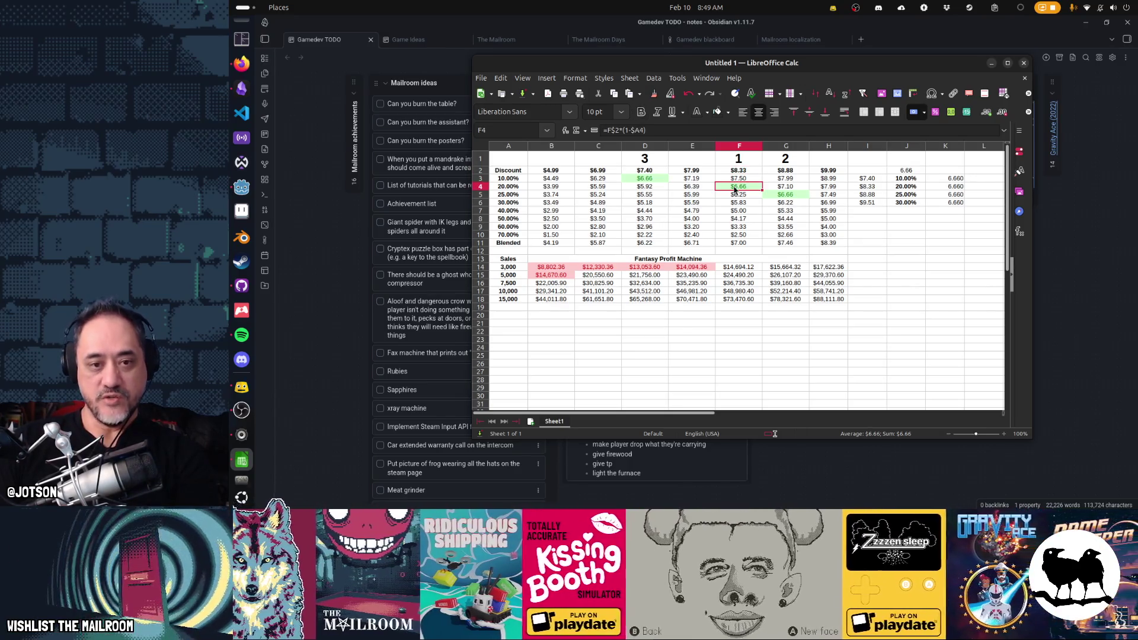
{"action": "key", "text": "Down"}
{"action": "key", "text": "Down"}
{"action": "key", "text": "Down"}
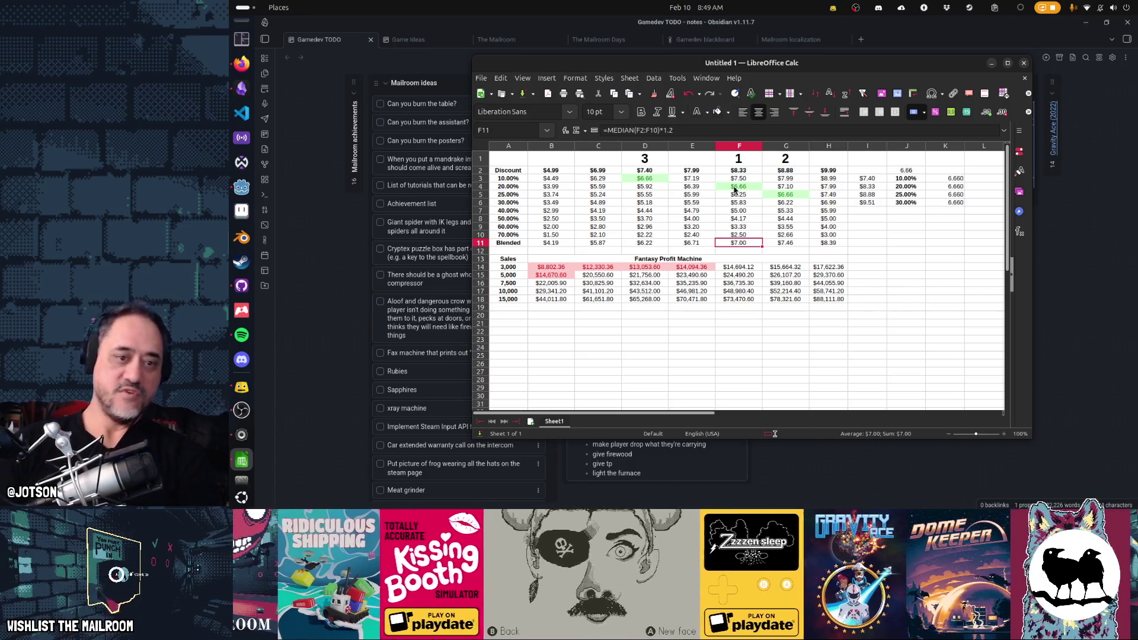
{"action": "key", "text": "Down"}
{"action": "key", "text": "Down"}
{"action": "key", "text": "Down"}
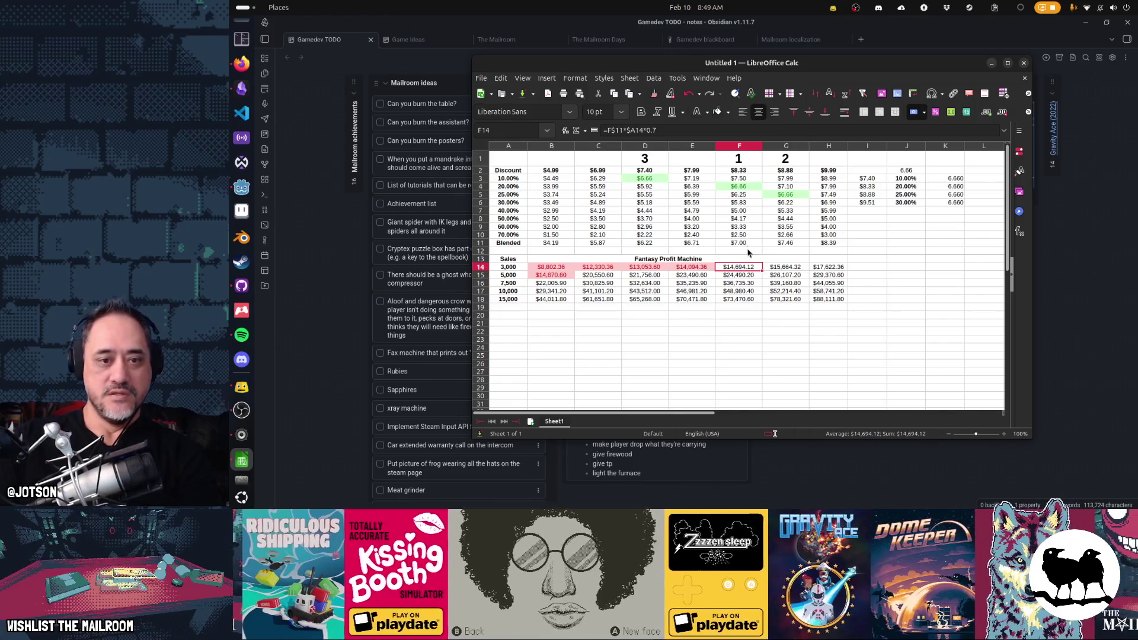
Give F14's $14,694.12 revenue the same pink warning style
{"action": "right_click", "coordinate": [748, 263]}
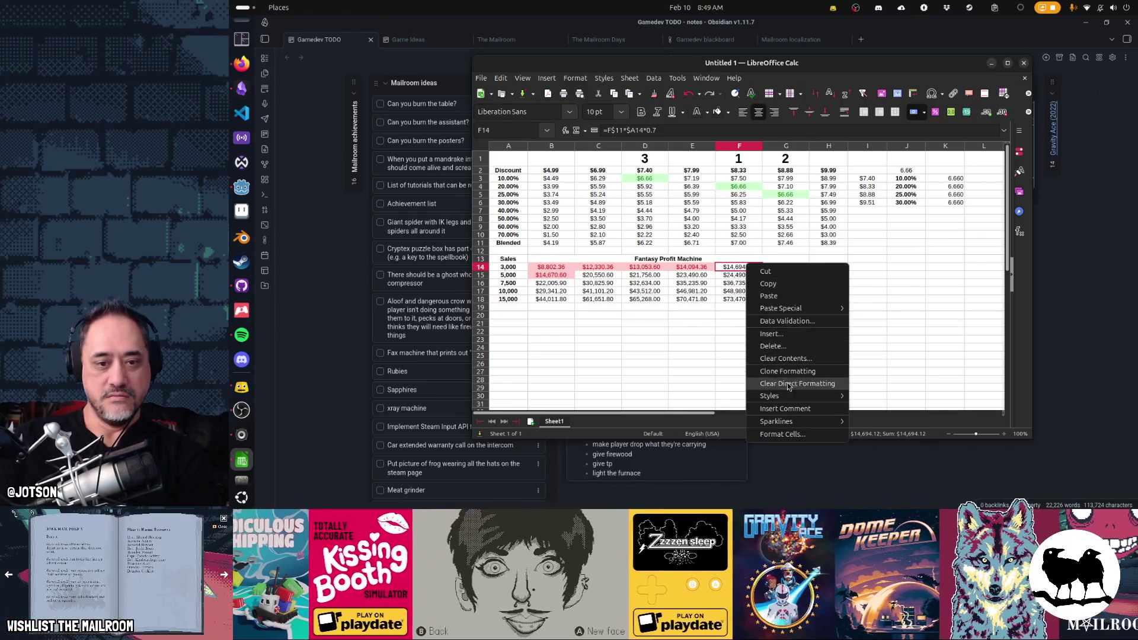
{"action": "mouse_move", "coordinate": [788, 396]}
{"action": "left_click", "coordinate": [887, 433]}
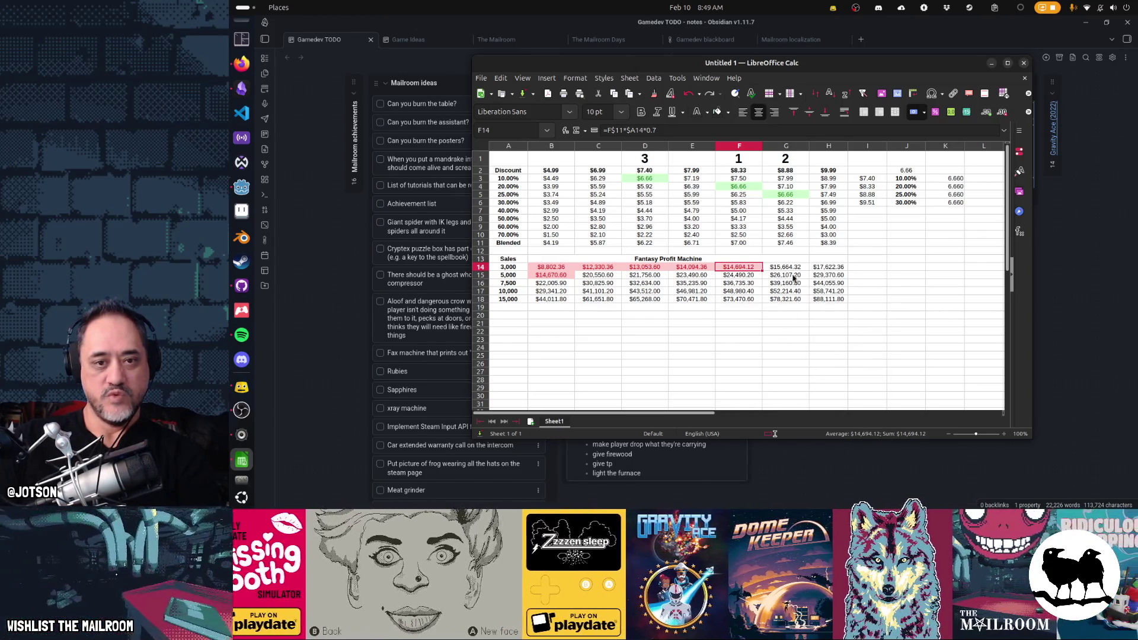
Rank the $8.88 column 1 in G1 and the $8.33 column 2 in F1
{"action": "left_click", "coordinate": [785, 159]}
{"action": "type", "text": "1"}
{"action": "key", "text": "Left"}
{"action": "type", "text": "2"}
{"action": "key", "text": "Left"}
{"action": "key", "text": "Left"}
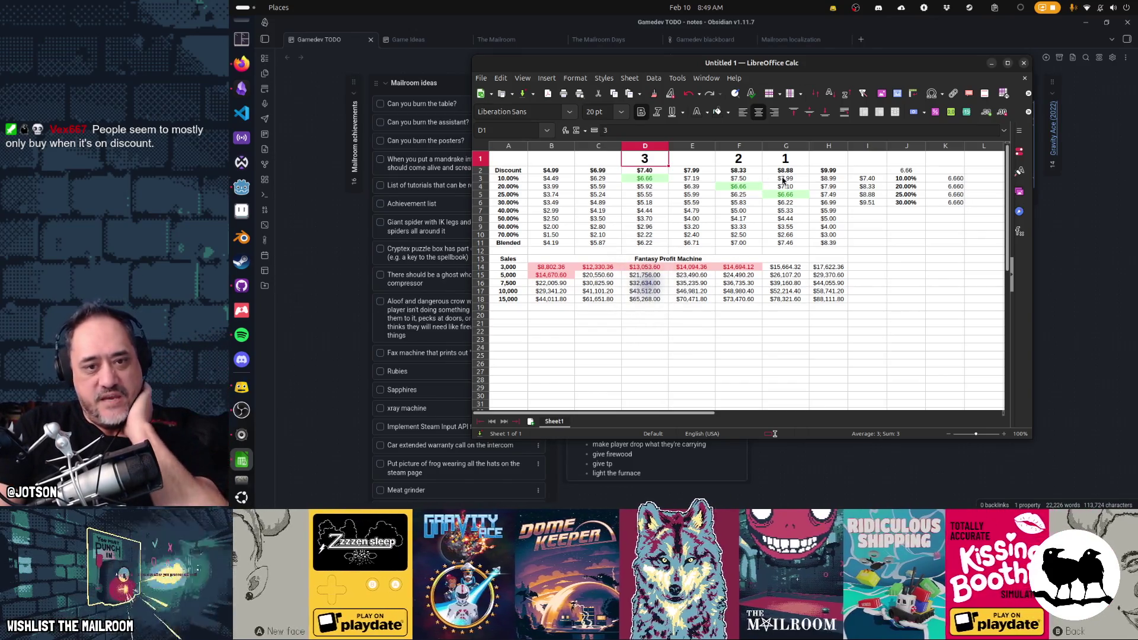
{"action": "left_click", "coordinate": [788, 195]}
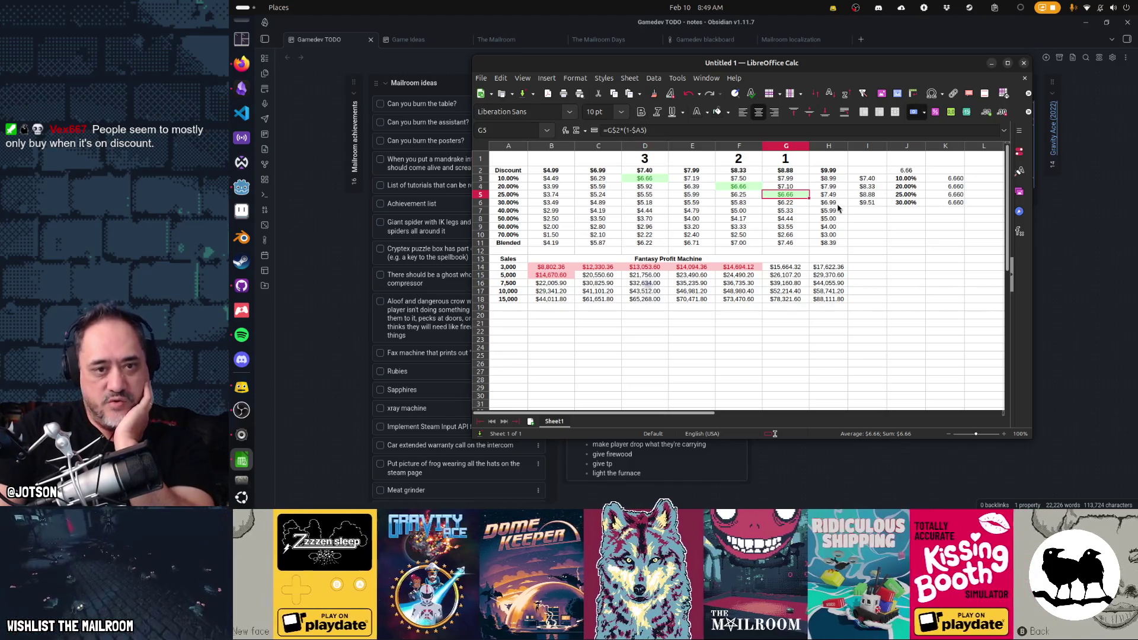
{"action": "left_click", "coordinate": [742, 187]}
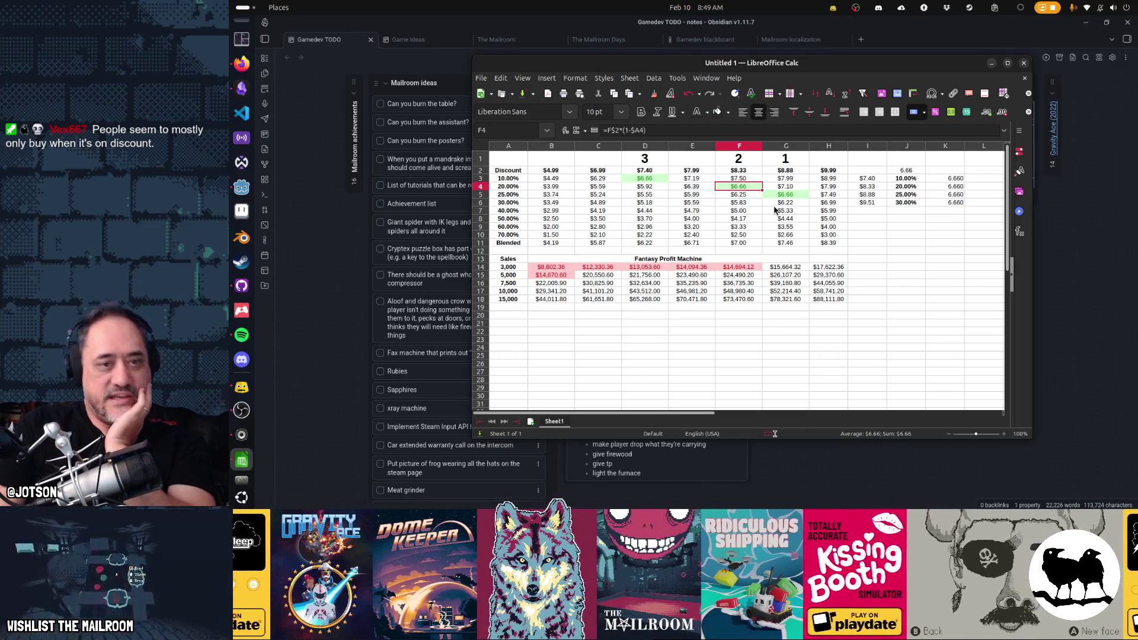
{"action": "right_click", "coordinate": [692, 152]}
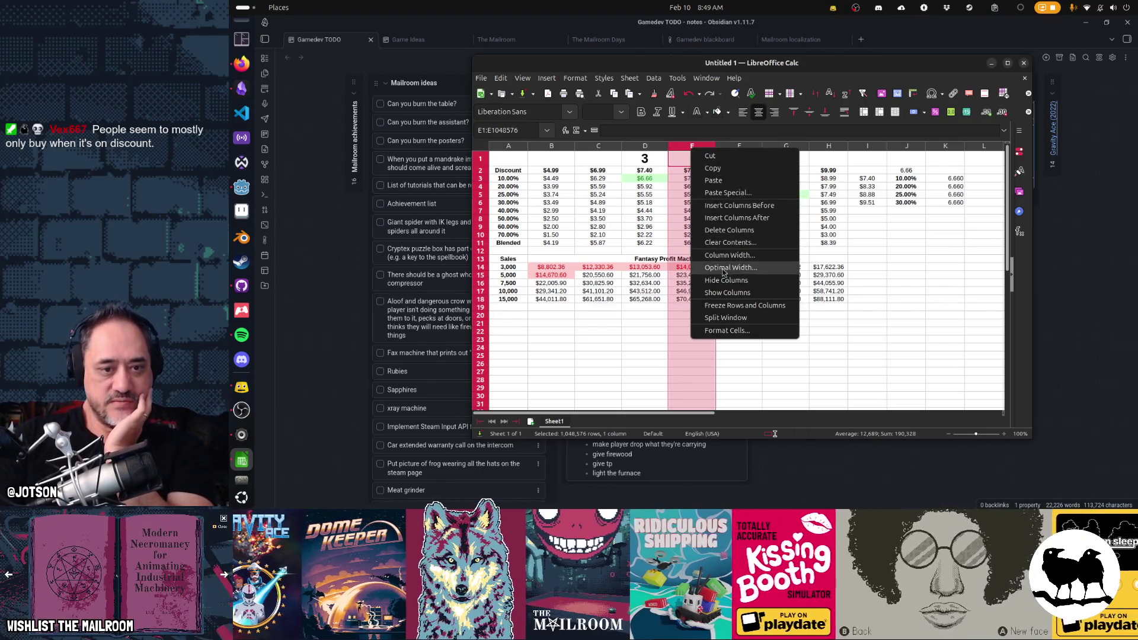
Delete the $7.99 price column E
{"action": "left_click", "coordinate": [729, 230]}
{"action": "left_click", "coordinate": [636, 171]}
{"action": "key", "text": "Right"}
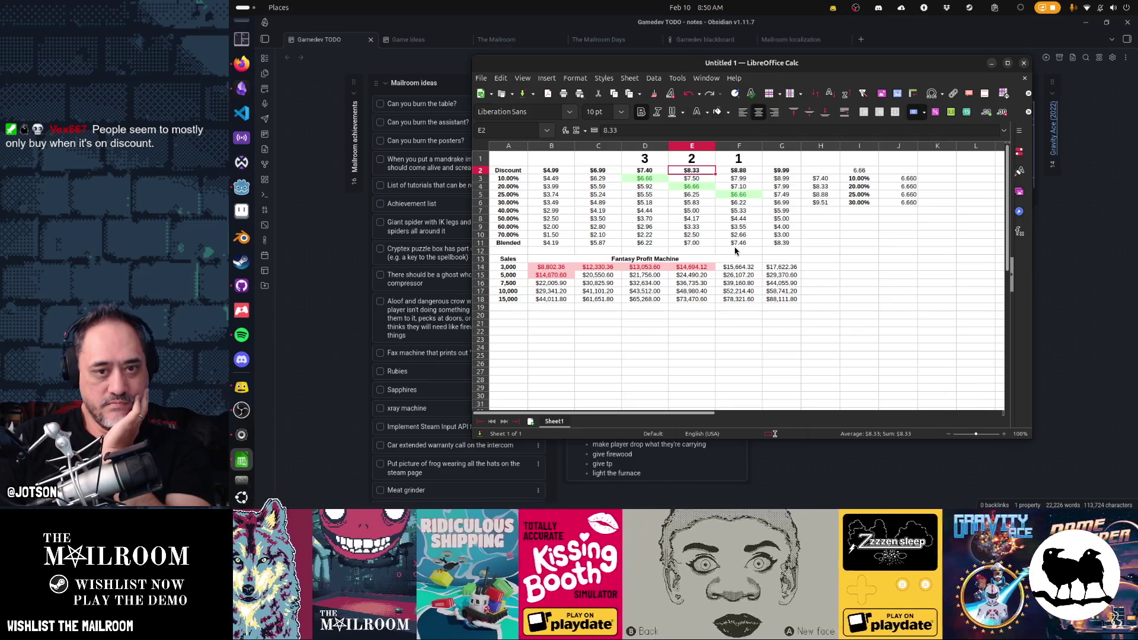
Fill H6:I6 down to row 11 and copy J6's net-value formula down to J11
{"action": "mouse_move", "coordinate": [820, 202]}
{"action": "left_mouse_down"}
{"action": "mouse_move", "coordinate": [853, 204]}
{"action": "mouse_move", "coordinate": [877, 244]}
{"action": "left_mouse_up"}
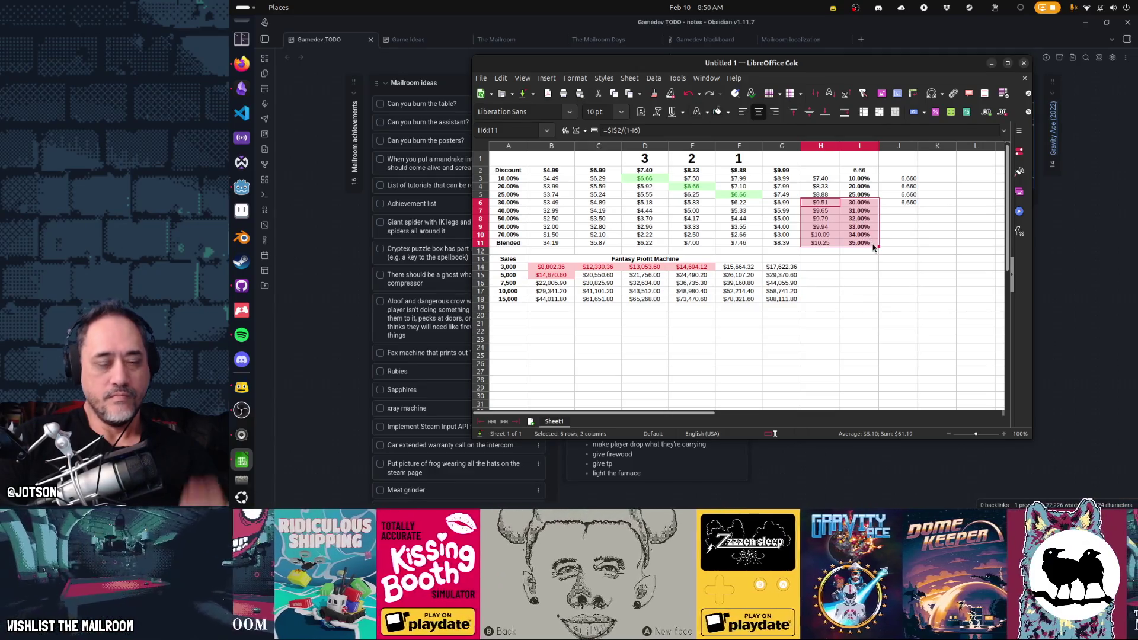
{"action": "left_click", "coordinate": [906, 203]}
{"action": "left_click_drag", "start_coordinate": [917, 206], "coordinate": [924, 252]}
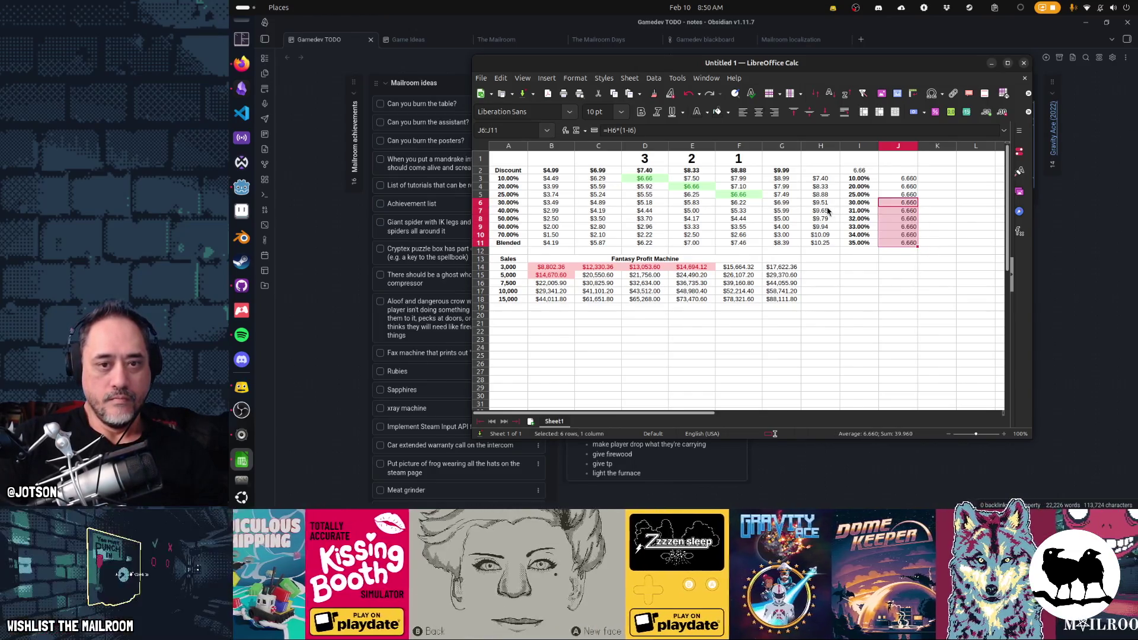
{"action": "key", "text": "Left"}
{"action": "key", "text": "Left"}
{"action": "key", "text": "Down"}
{"action": "key", "text": "Down"}
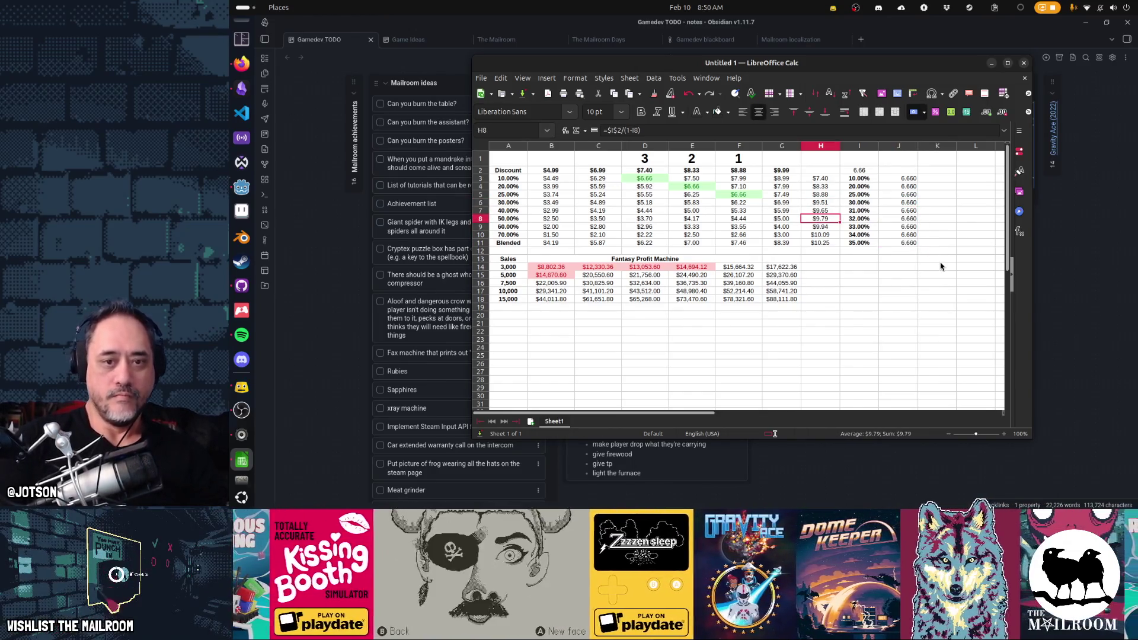
Try a $9.99 price in H8, then undo it
{"action": "type", "text": "9.99"}
{"action": "key", "text": "Return"}
{"action": "key", "text": "ctrl+z"}
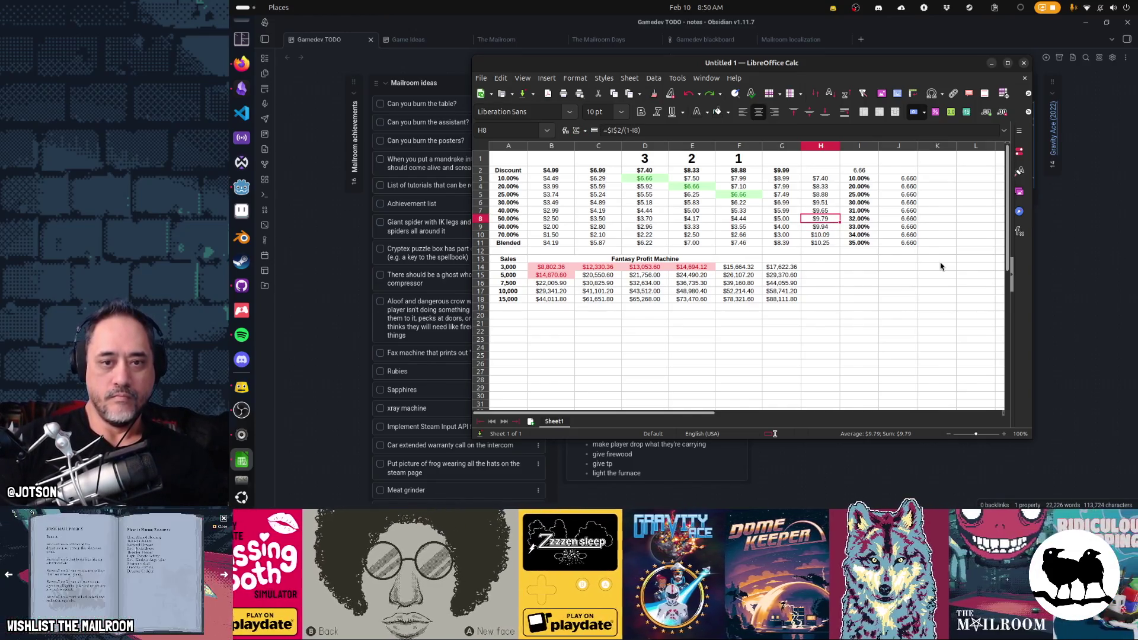
{"action": "key", "text": "Right"}
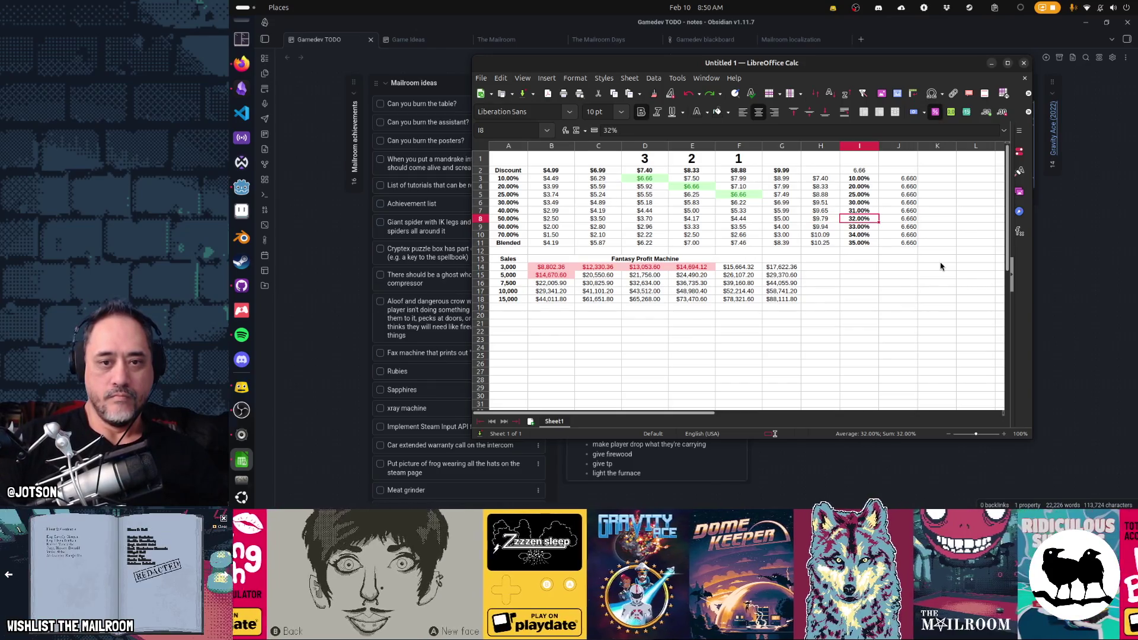
Compute the ratio =6.66/9.99 in scratch cell J13
{"action": "key", "text": "Left"}
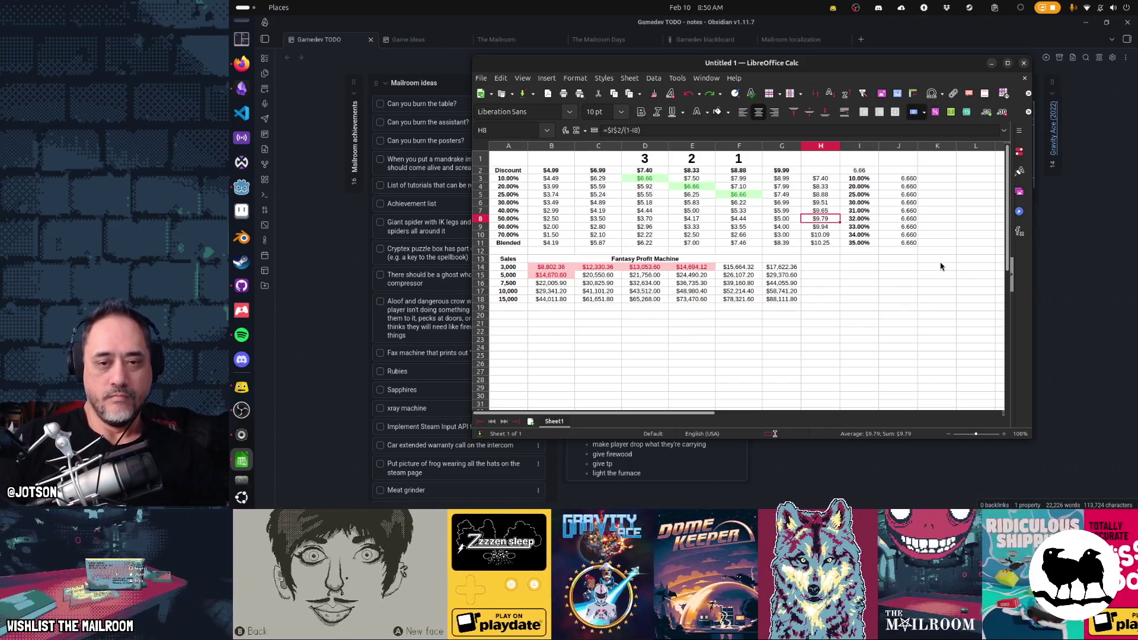
{"action": "key", "text": "Down"}
{"action": "key", "text": "Down"}
{"action": "key", "text": "Down"}
{"action": "key", "text": "Right"}
{"action": "key", "text": "Right"}
{"action": "type", "text": "9."}
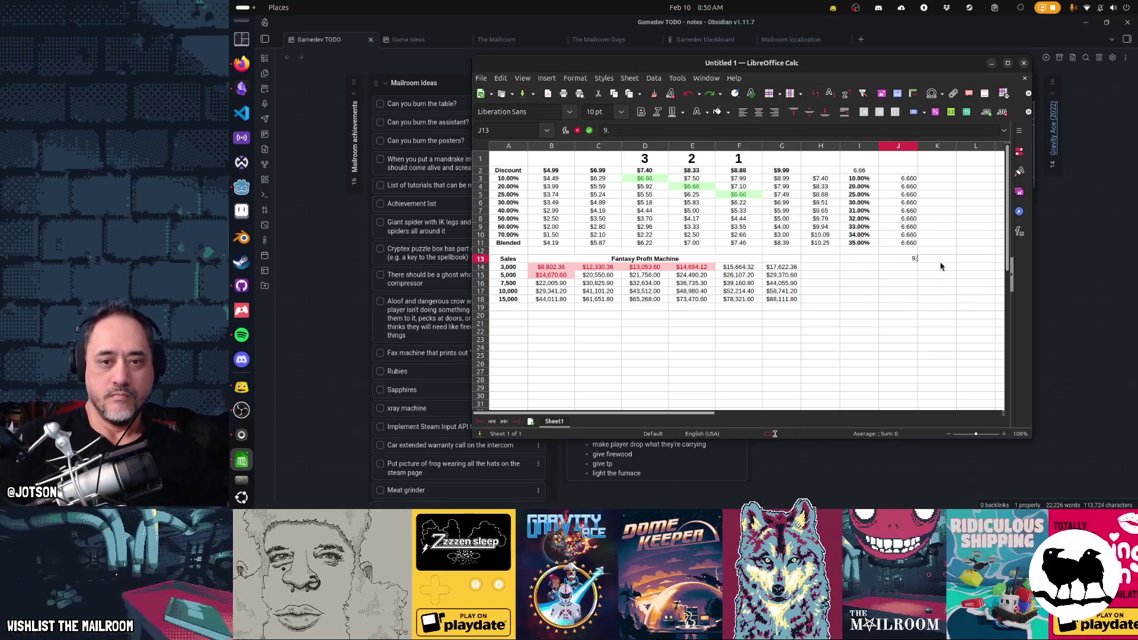
{"action": "type", "text": "99/6"}
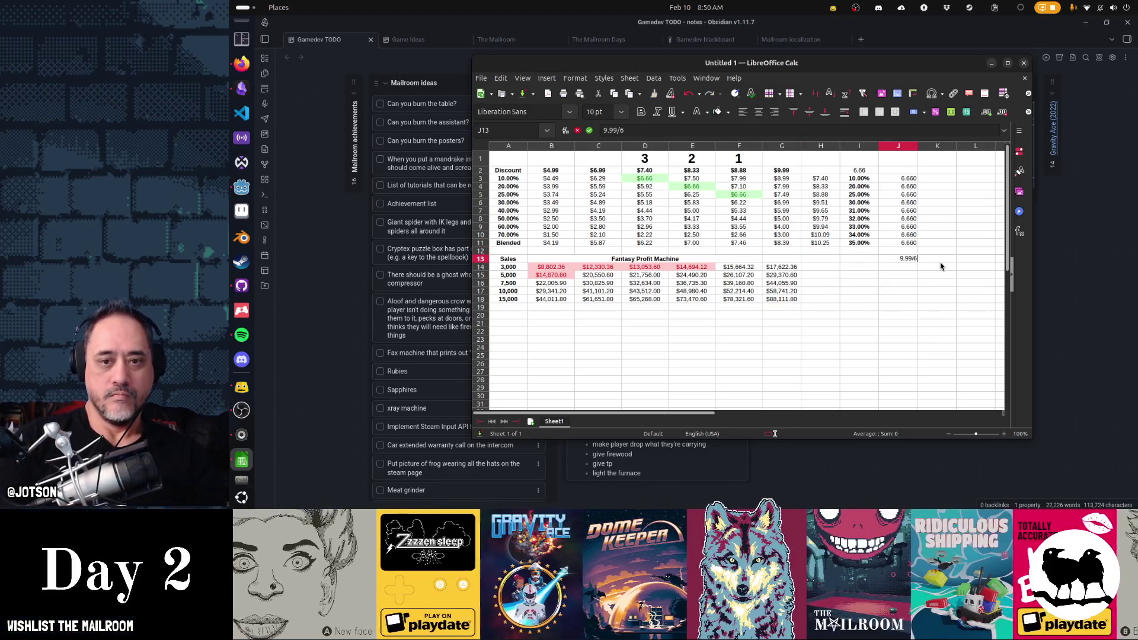
{"action": "key", "text": "BackSpace"}
{"action": "key", "text": "BackSpace"}
{"action": "key", "text": "BackSpace"}
{"action": "type", "text": "6.66"}
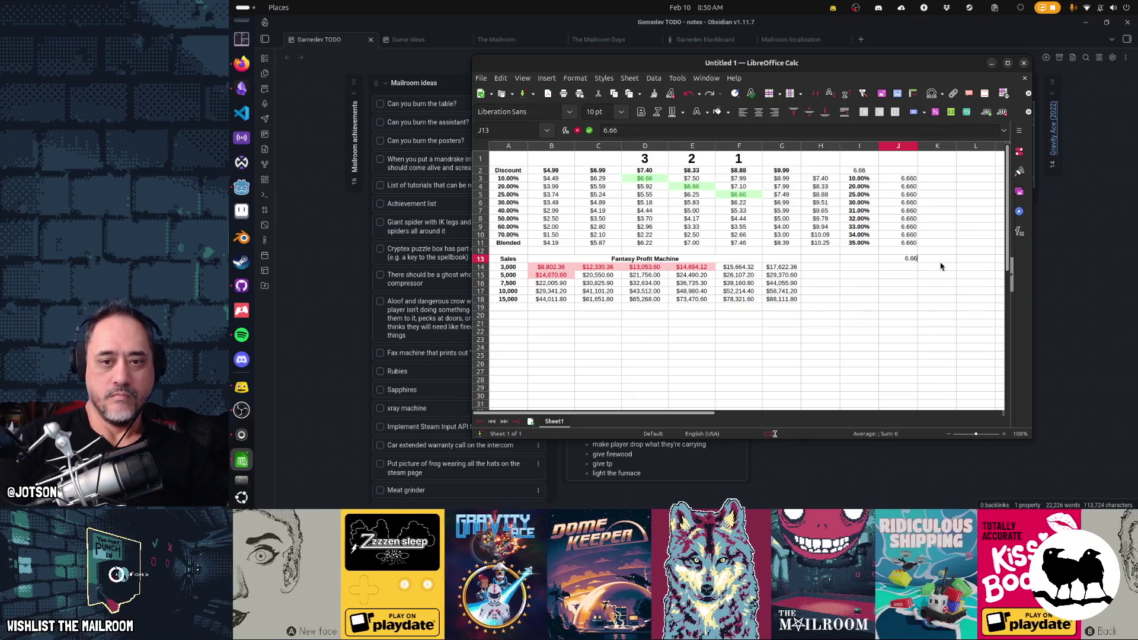
{"action": "type", "text": "/9.99"}
{"action": "key", "text": "Return"}
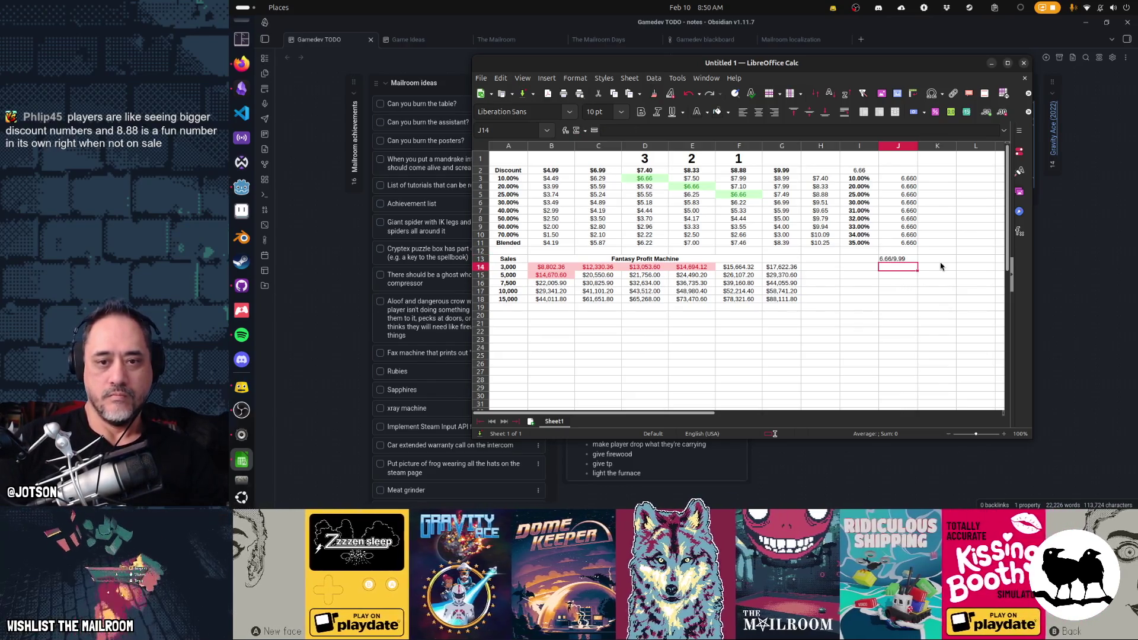
{"action": "key", "text": "Up"}
{"action": "type", "text": "=6.66/9.99"}
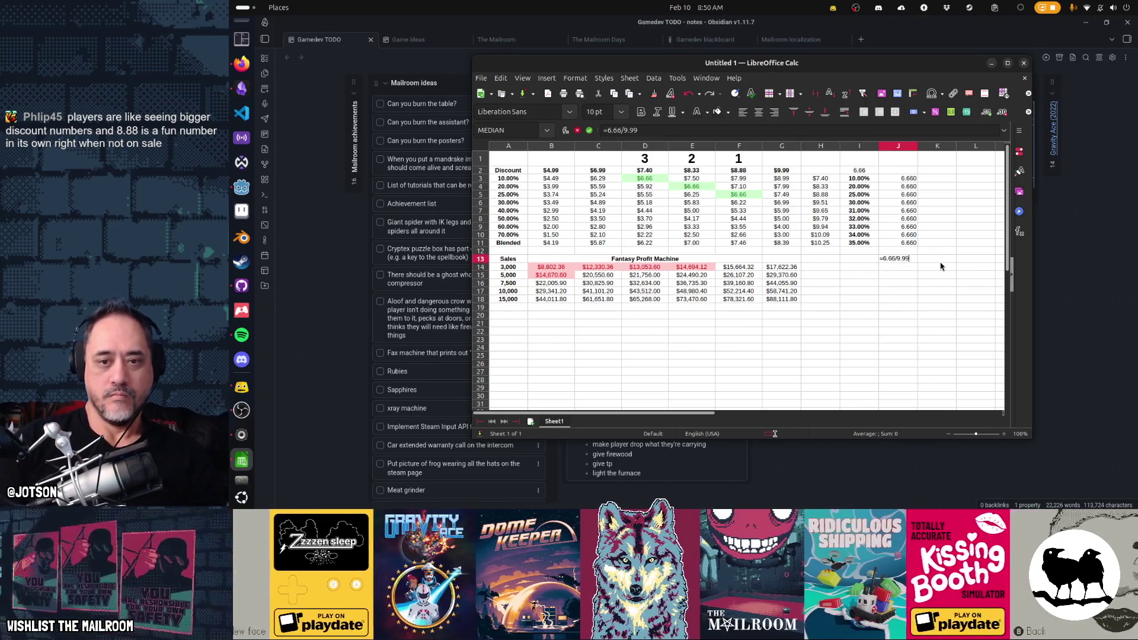
{"action": "key", "text": "Return"}
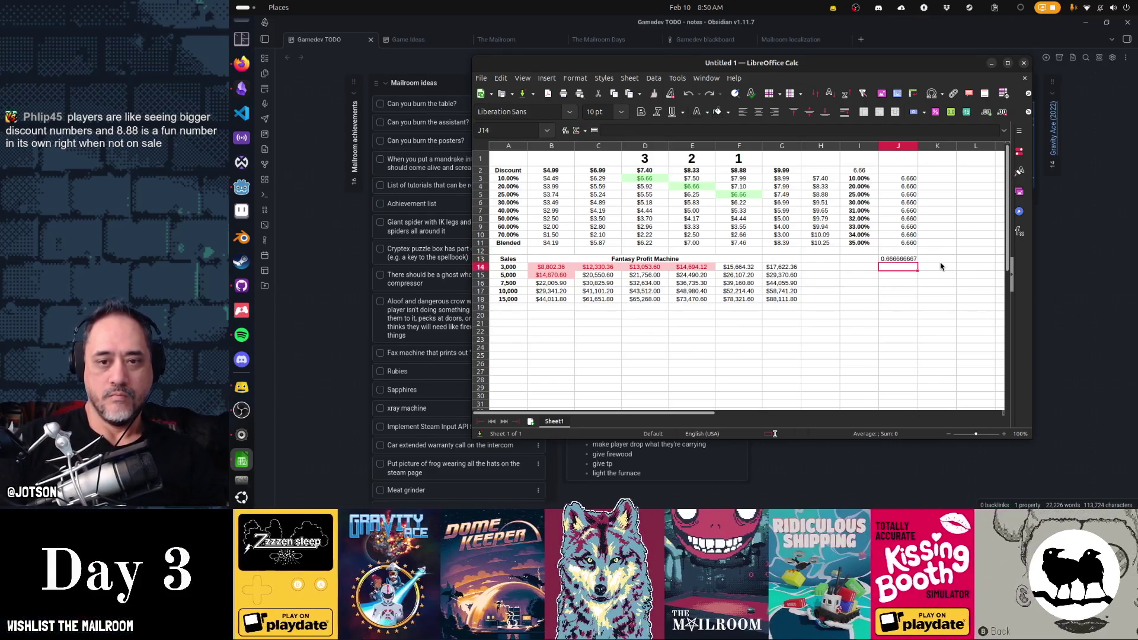
Compute =3.33/9.99 in J13, showing roughly 33% off, then clear the cell
{"action": "key", "text": "Home"}
{"action": "key", "text": "Right"}
{"action": "key", "text": "Right"}
{"action": "key", "text": "Right"}
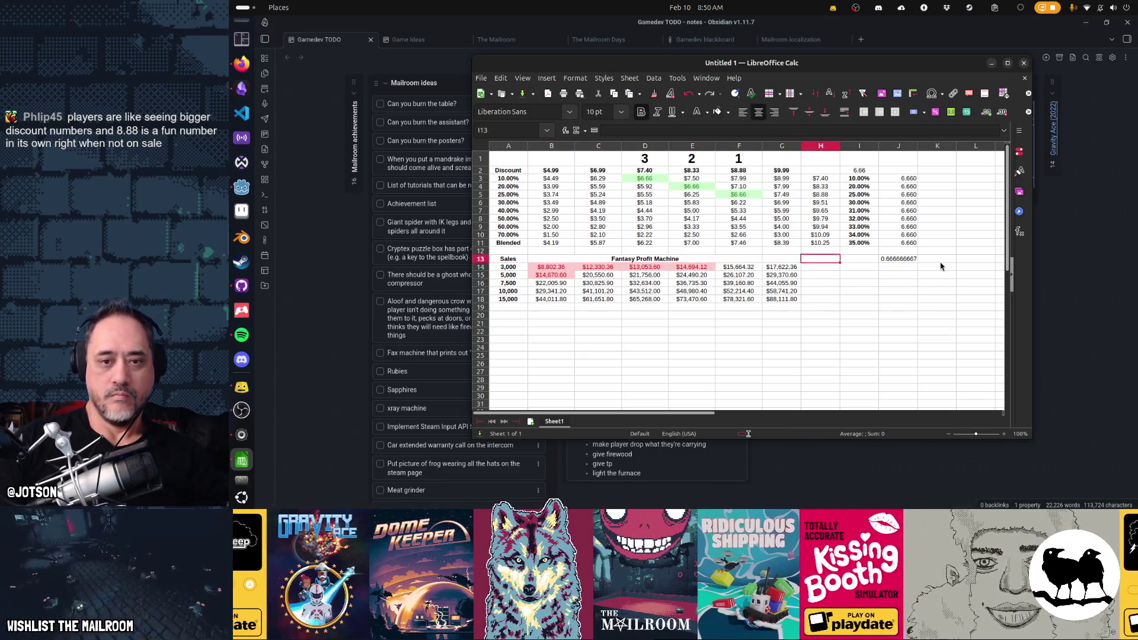
{"action": "key", "text": "Up"}
{"action": "type", "text": "=3.33/9.99"}
{"action": "key", "text": "Return"}
{"action": "key", "text": "Up"}
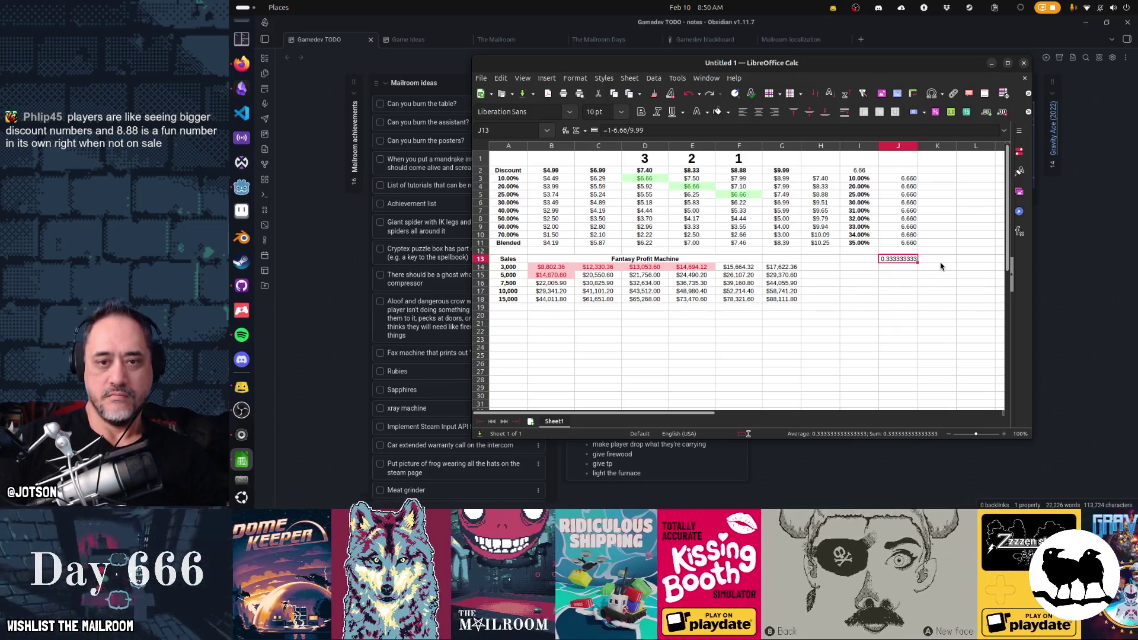
{"action": "key", "text": "Delete"}
{"action": "key", "text": "Up"}
{"action": "key", "text": "Up"}
{"action": "key", "text": "Up"}
{"action": "key", "text": "Left"}
{"action": "key", "text": "Left"}
Try hard-coding 9.99 in H9, then undo to restore its formula
{"action": "type", "text": "9.99"}
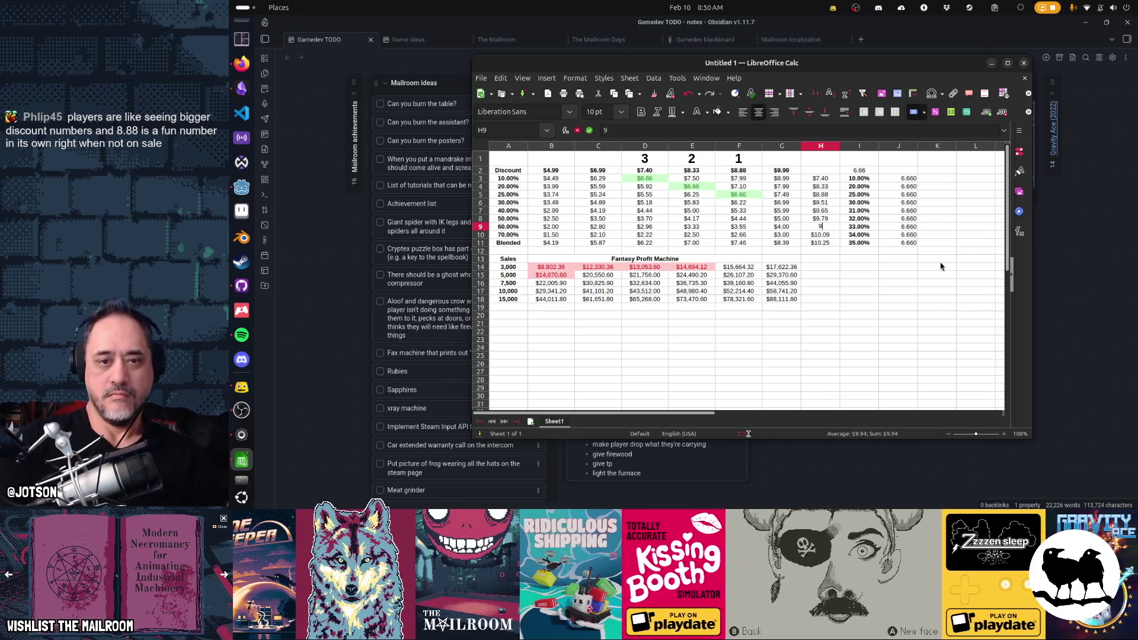
{"action": "key", "text": "Return"}
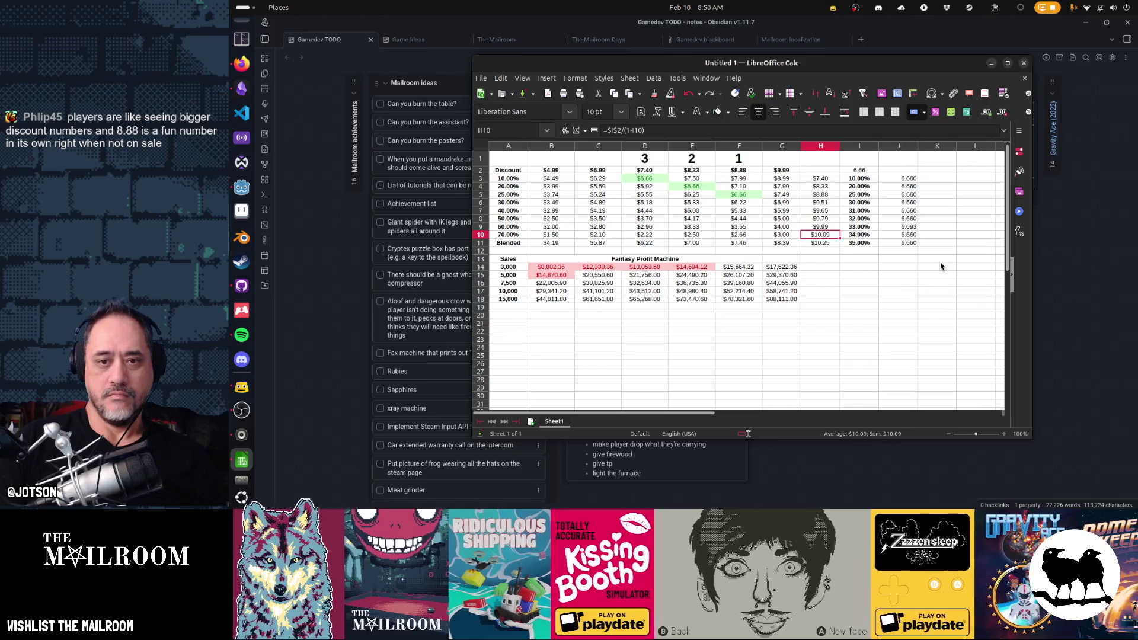
{"action": "key", "text": "ctrl+z"}
{"action": "key", "text": "Right"}
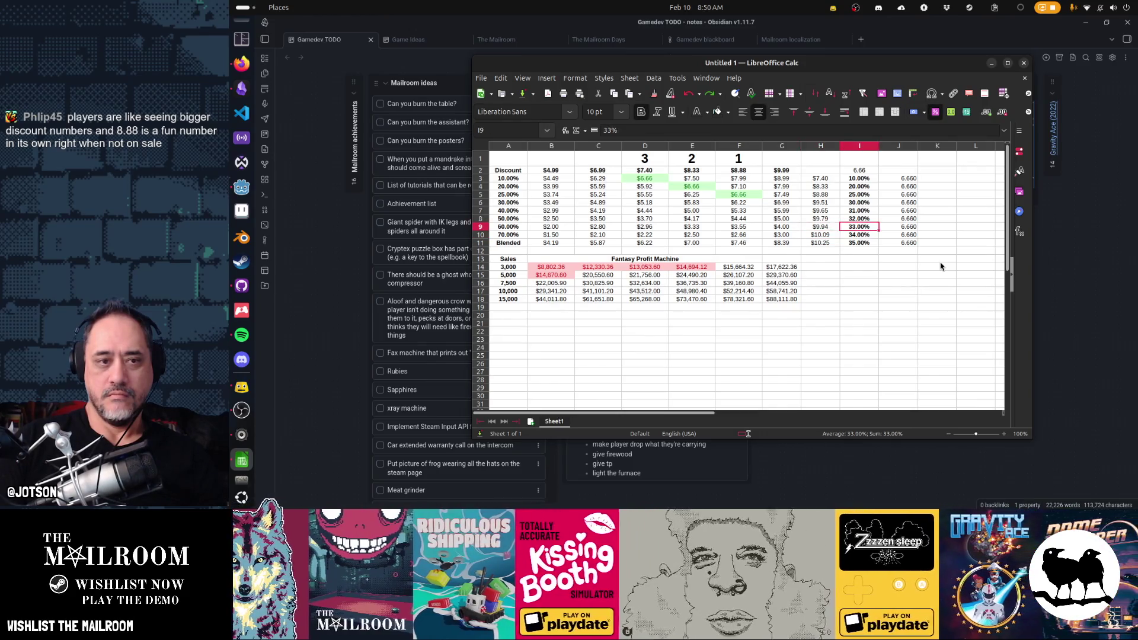
{"action": "key", "text": "Left"}
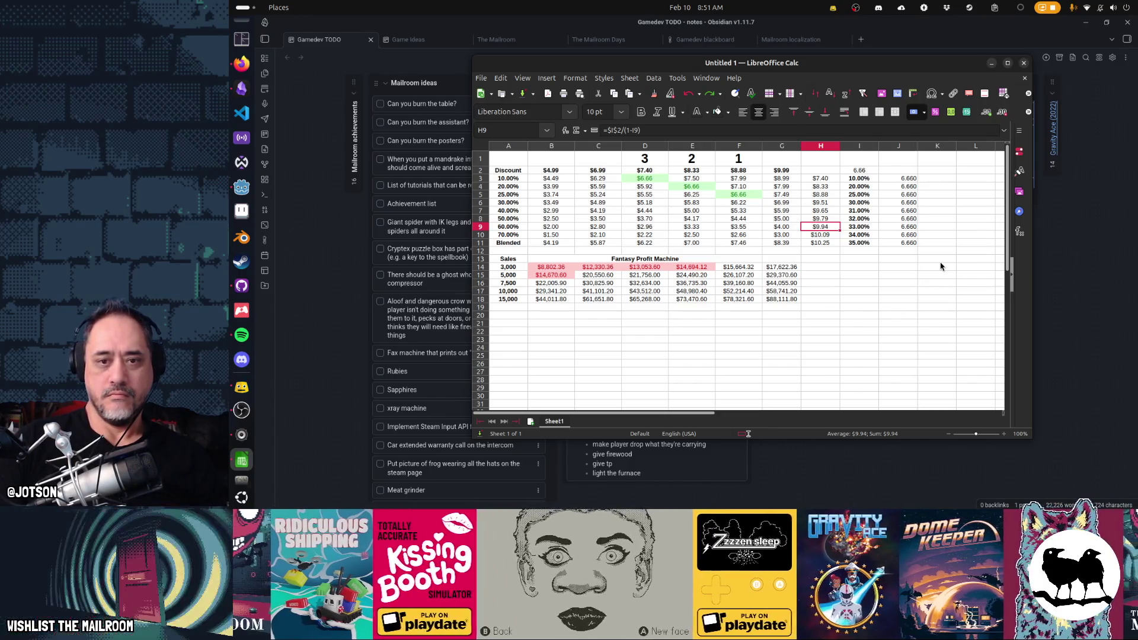
Enter a 33.33% discount in I9 so H9 recalculates to $9.99
{"action": "key", "text": "Right"}
{"action": "type", "text": "33.33"}
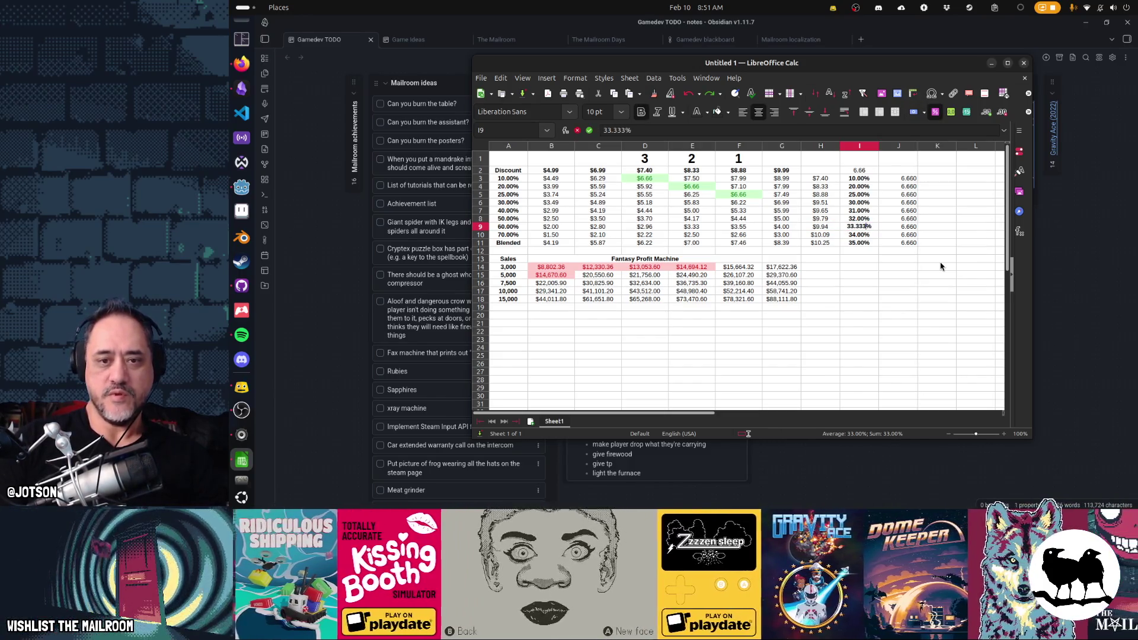
{"action": "key", "text": "Return"}
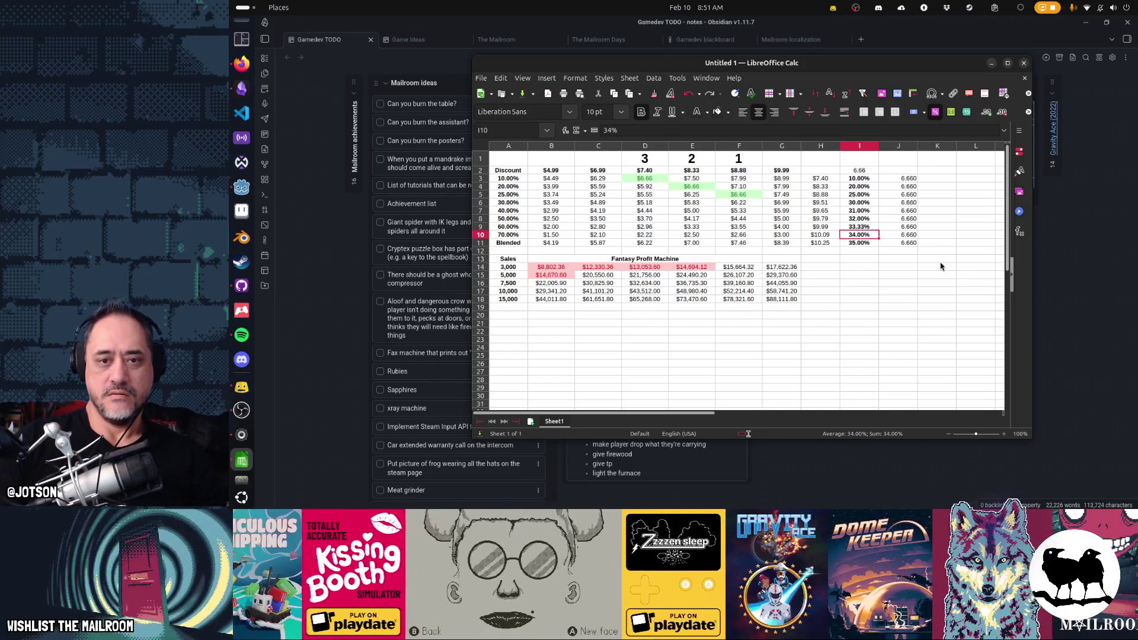
{"action": "key", "text": "Up"}
{"action": "key", "text": "Left"}
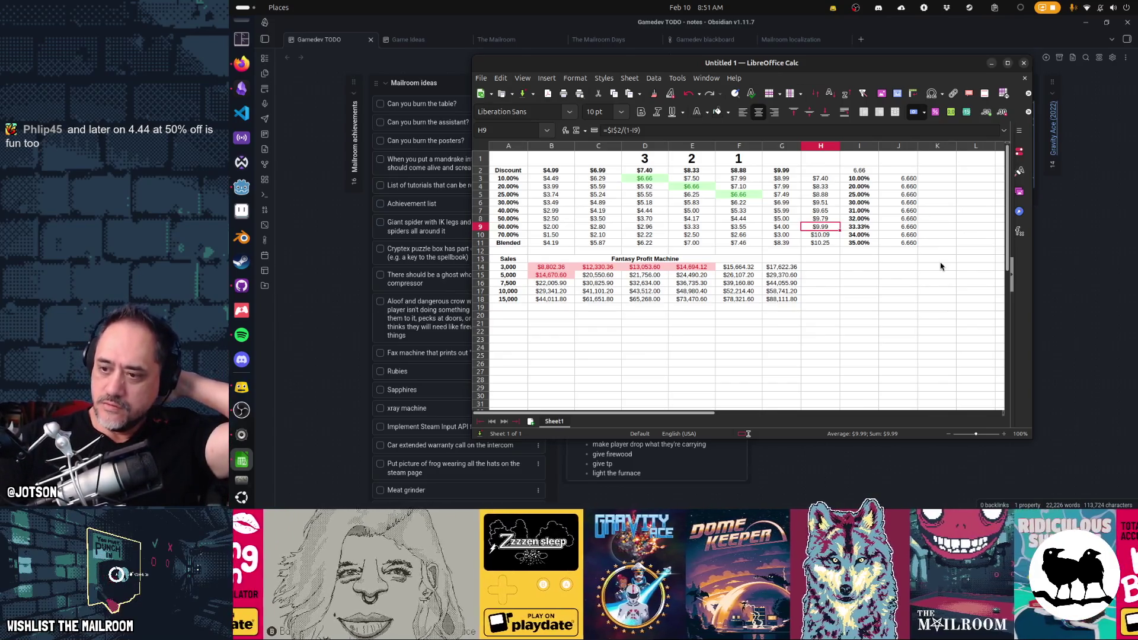
{"action": "key", "text": "Right"}
{"action": "type", "text": "33"}
{"action": "key", "text": "Return"}
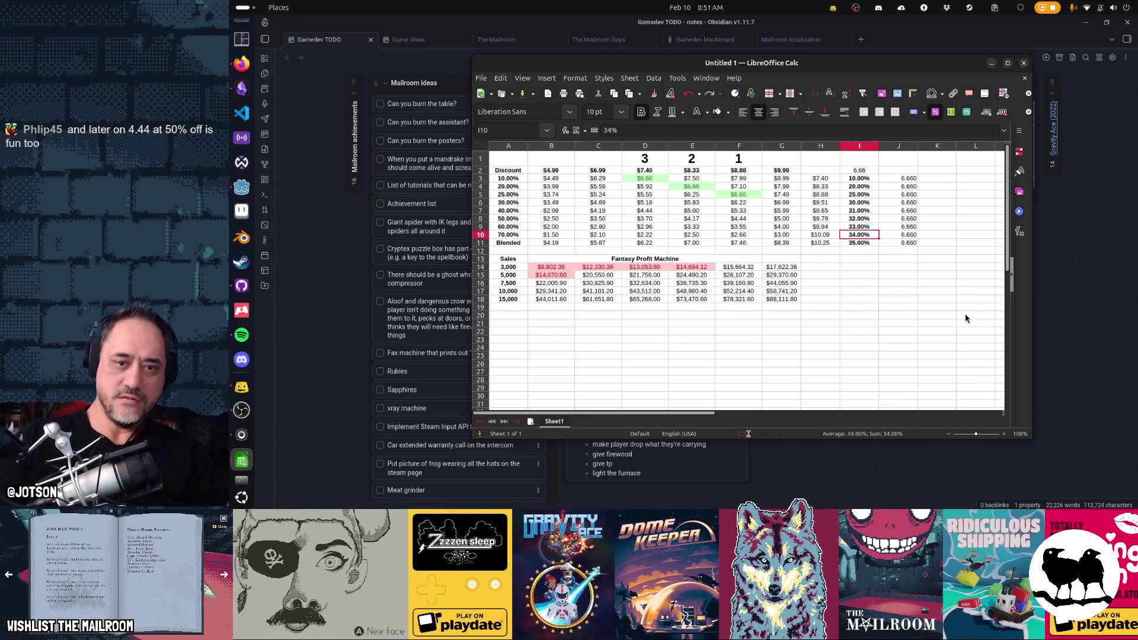
{"action": "key", "text": "Up"}
{"action": "type", "text": "3."}
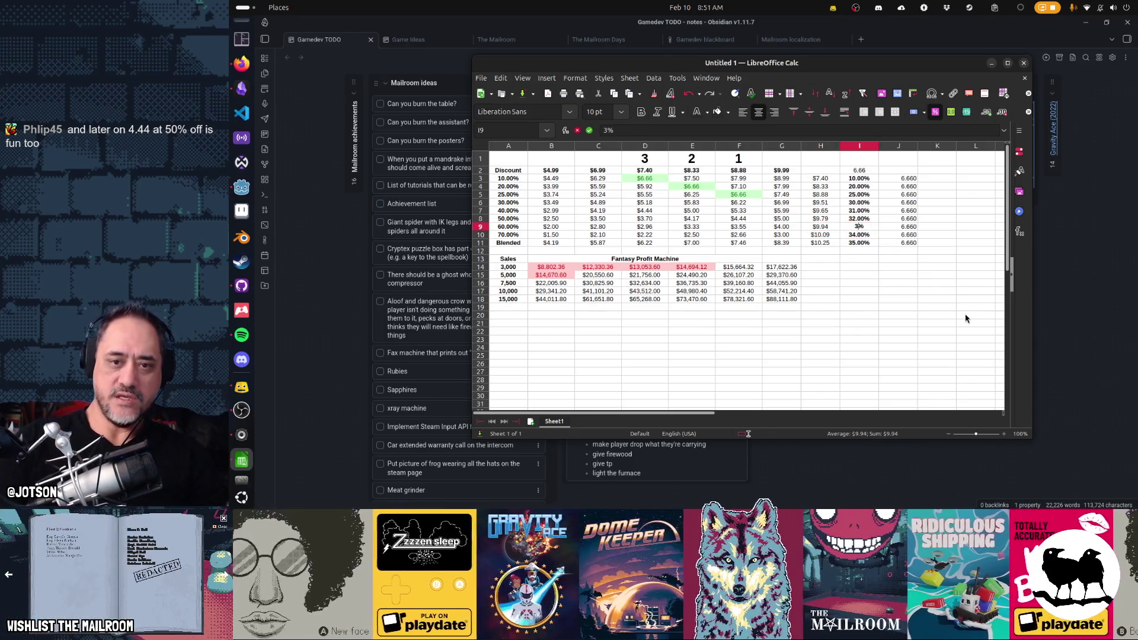
{"action": "type", "text": "33"}
{"action": "key", "text": "Return"}
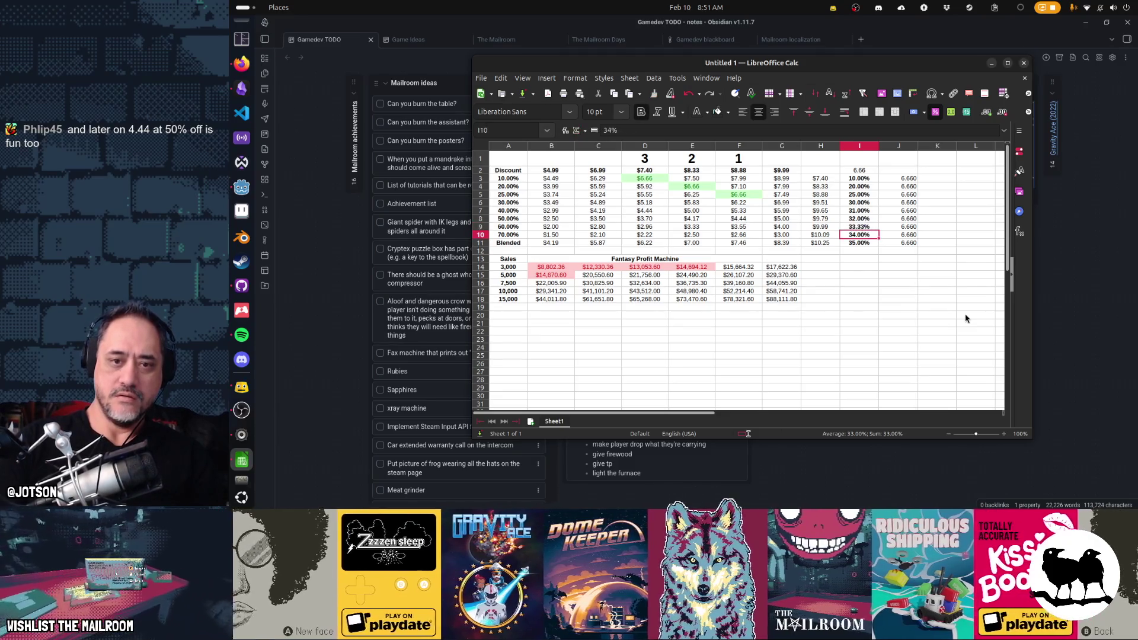
Check the Steam store page in Firefox, then return to the spreadsheet
{"action": "left_click", "coordinate": [241, 62]}
{"action": "left_click", "coordinate": [882, 23]}
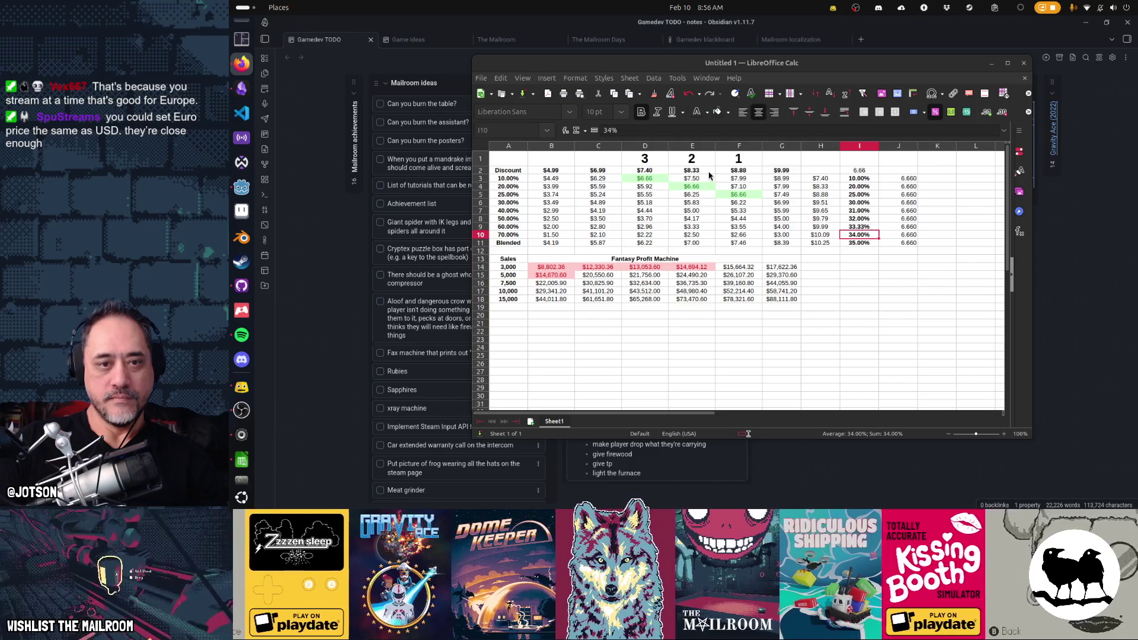
Replace the $8.33 base price in E2 with 7.99 and check D2 and D3
{"action": "left_click_drag", "start_coordinate": [705, 172], "coordinate": [738, 173]}
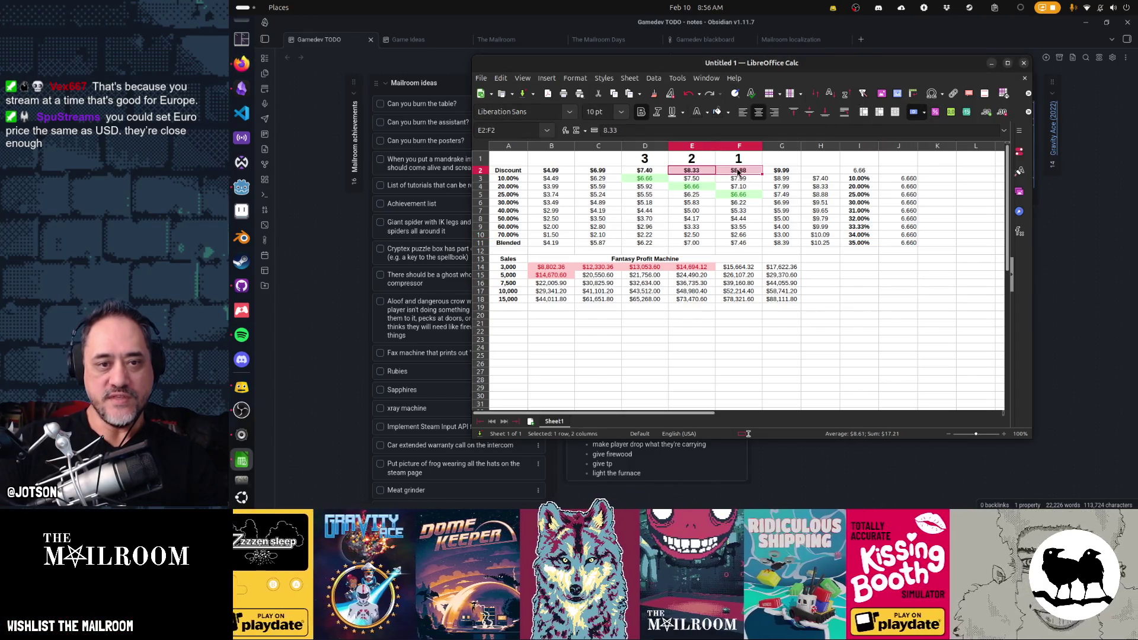
{"action": "left_click", "coordinate": [747, 173]}
{"action": "left_click", "coordinate": [699, 172]}
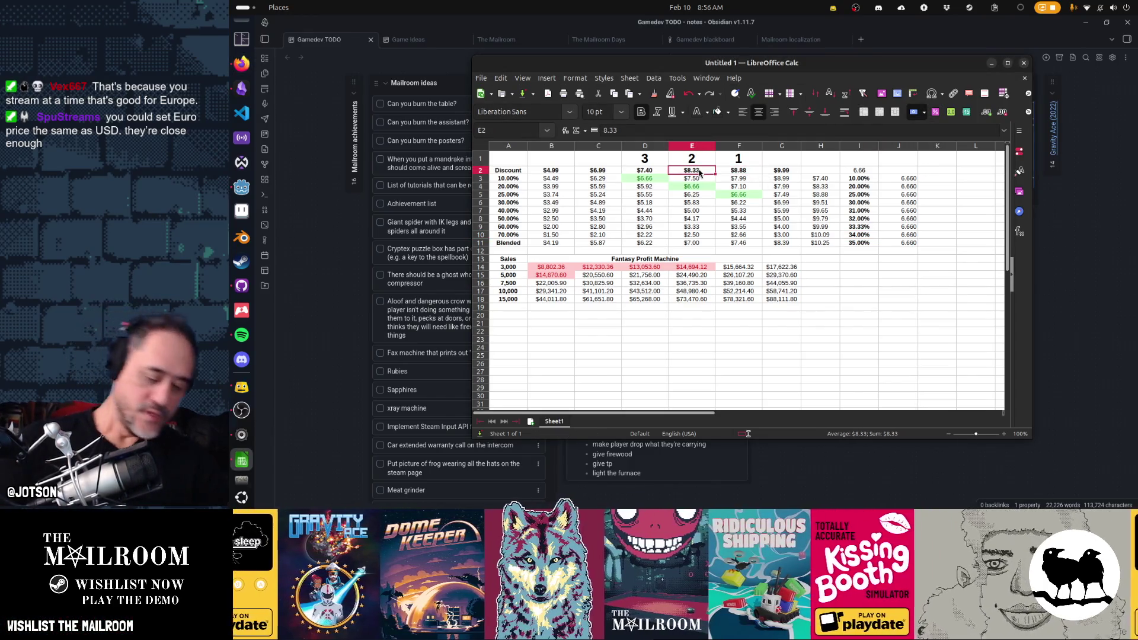
{"action": "type", "text": "7.99"}
{"action": "key", "text": "Return"}
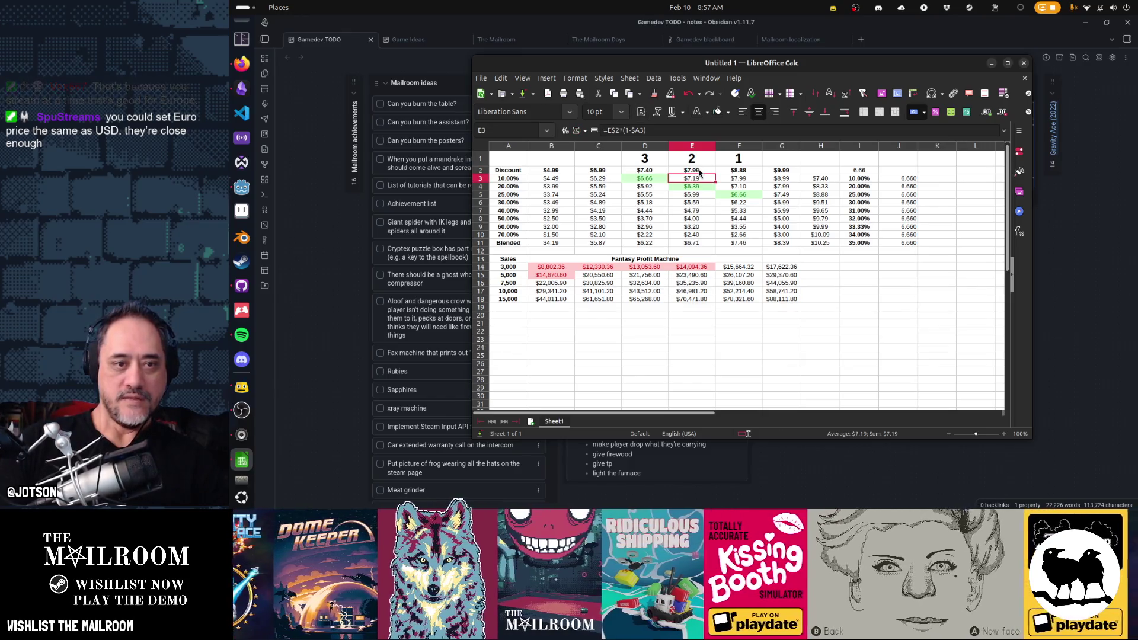
{"action": "key", "text": "Up"}
{"action": "key", "text": "Right"}
{"action": "key", "text": "Left"}
{"action": "key", "text": "Left"}
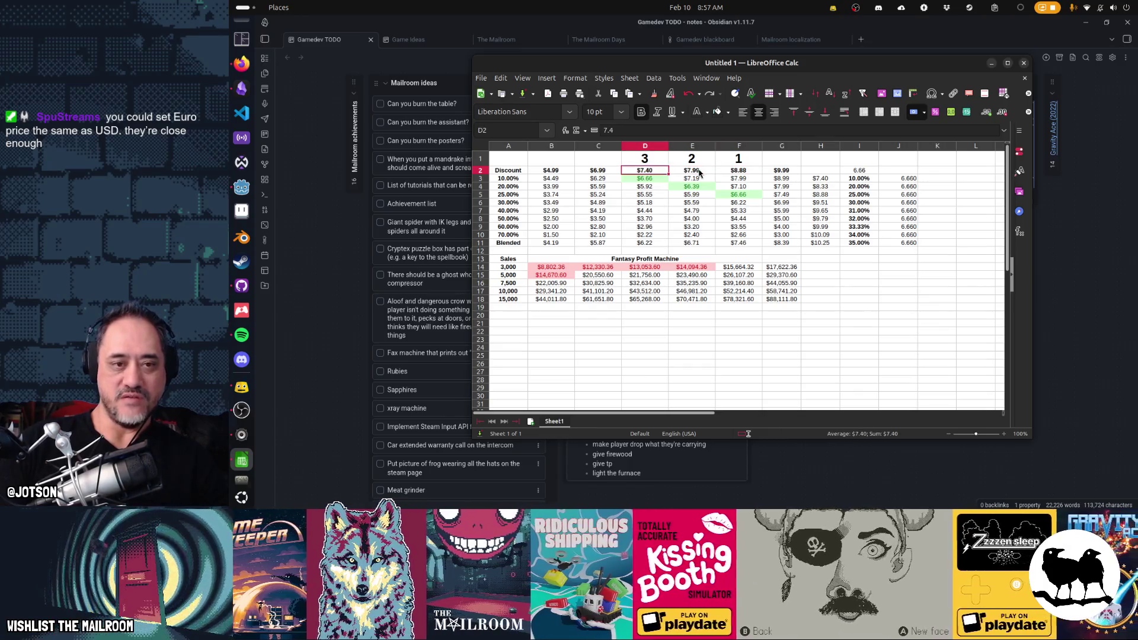
{"action": "key", "text": "Down"}
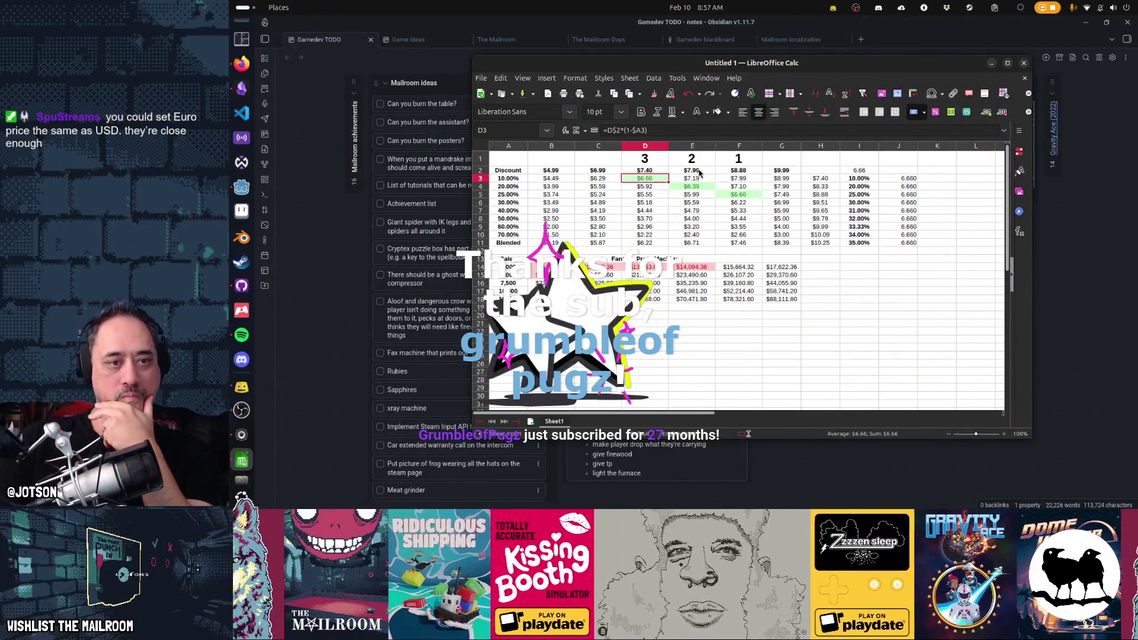
{"action": "left_click_drag", "start_coordinate": [546, 150], "coordinate": [599, 149]}
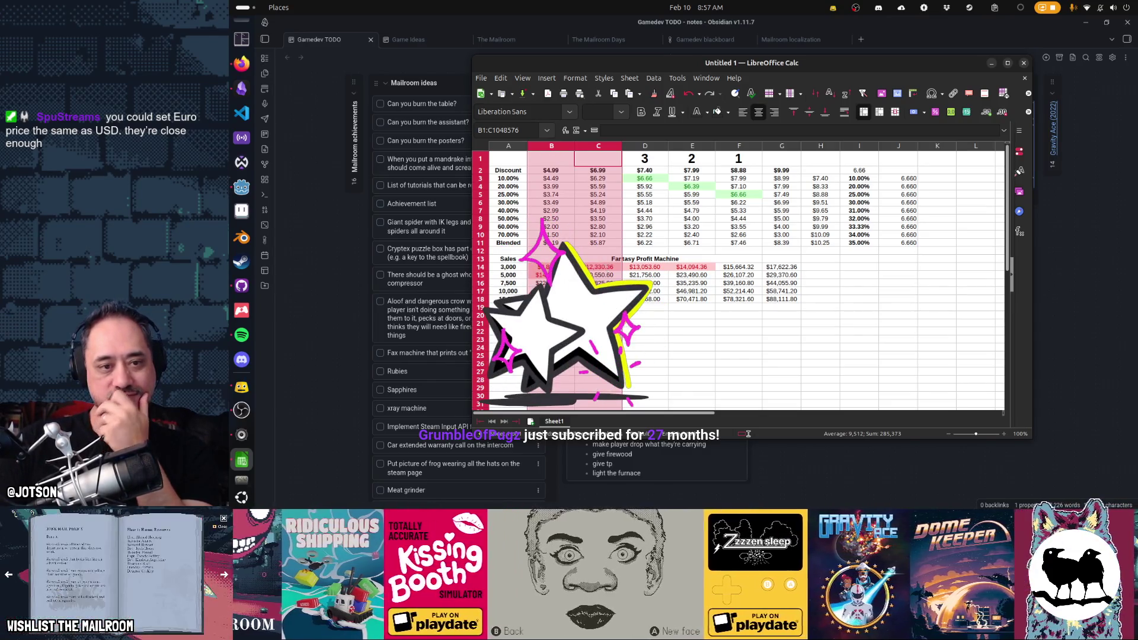
{"action": "left_click", "coordinate": [598, 314]}
{"action": "left_click", "coordinate": [596, 171]}
{"action": "left_click", "coordinate": [511, 275]}
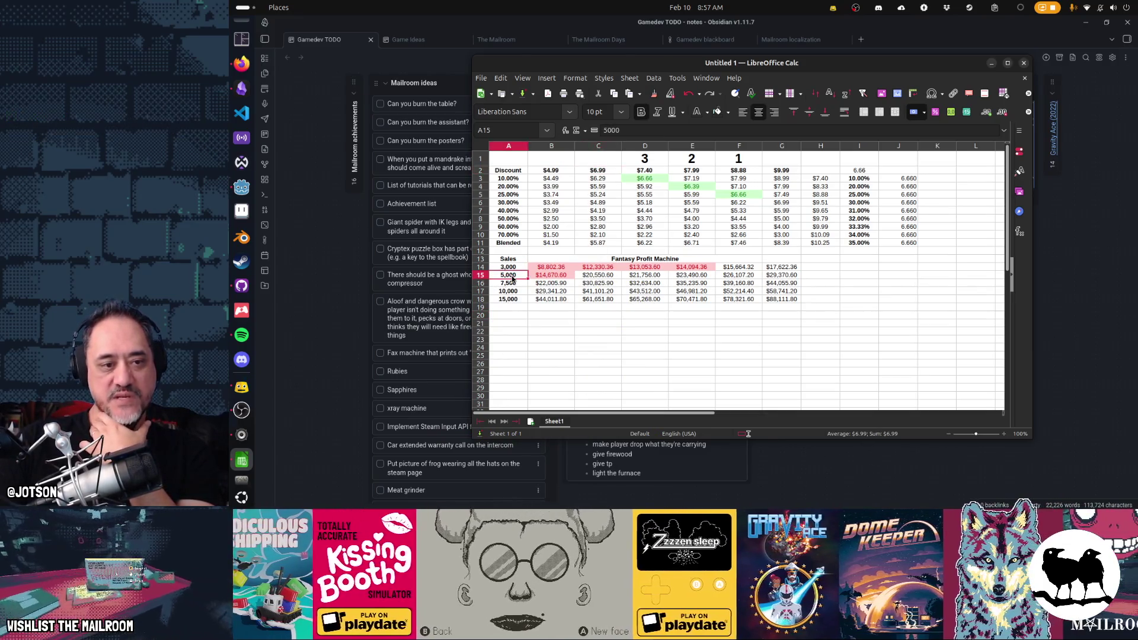
{"action": "left_click", "coordinate": [587, 275]}
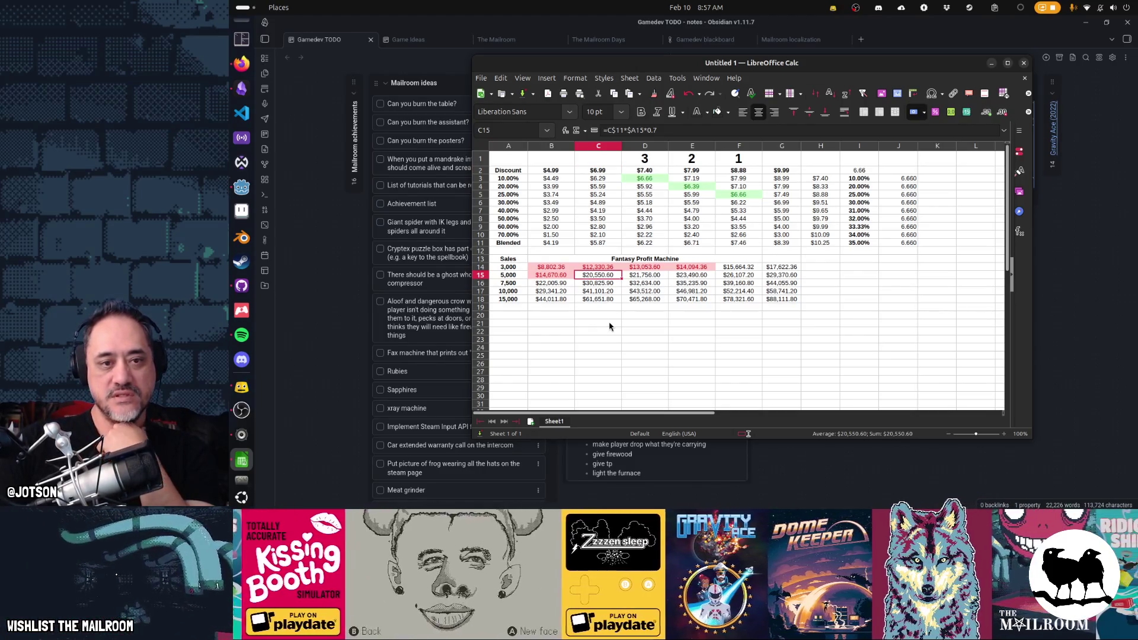
{"action": "left_click", "coordinate": [732, 172]}
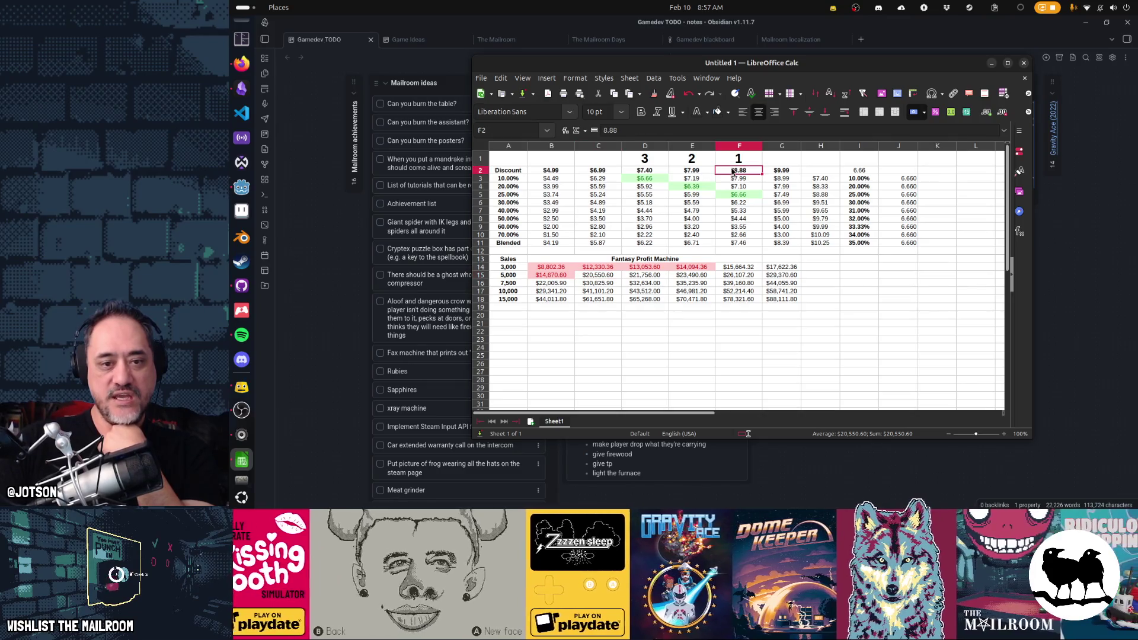
{"action": "left_click", "coordinate": [520, 267]}
{"action": "left_click", "coordinate": [732, 268]}
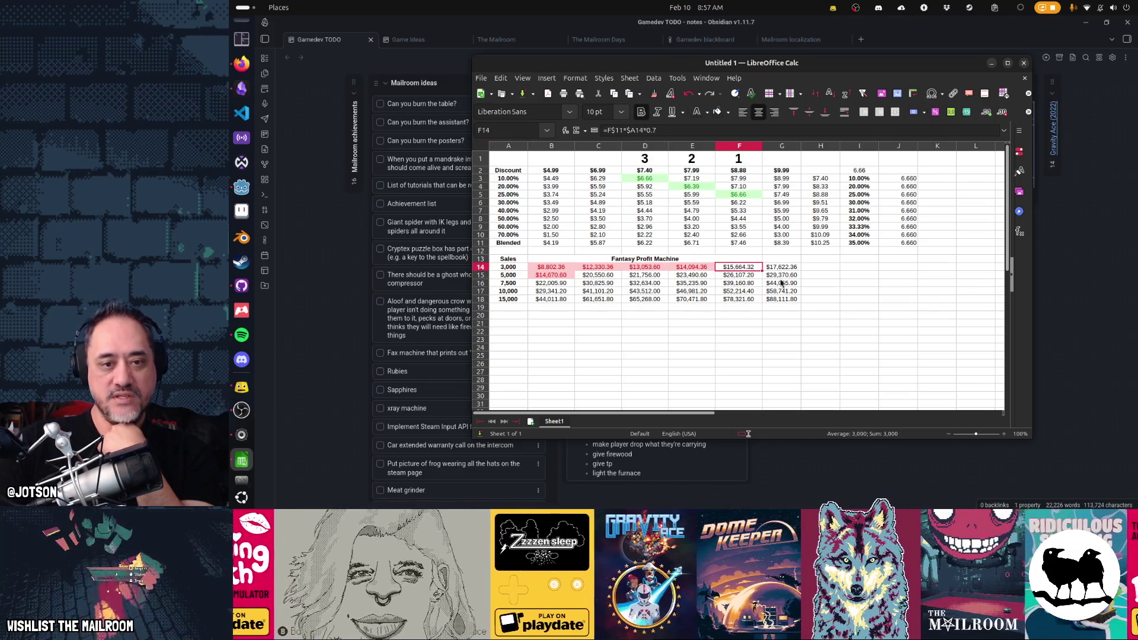
{"action": "left_click", "coordinate": [604, 276]}
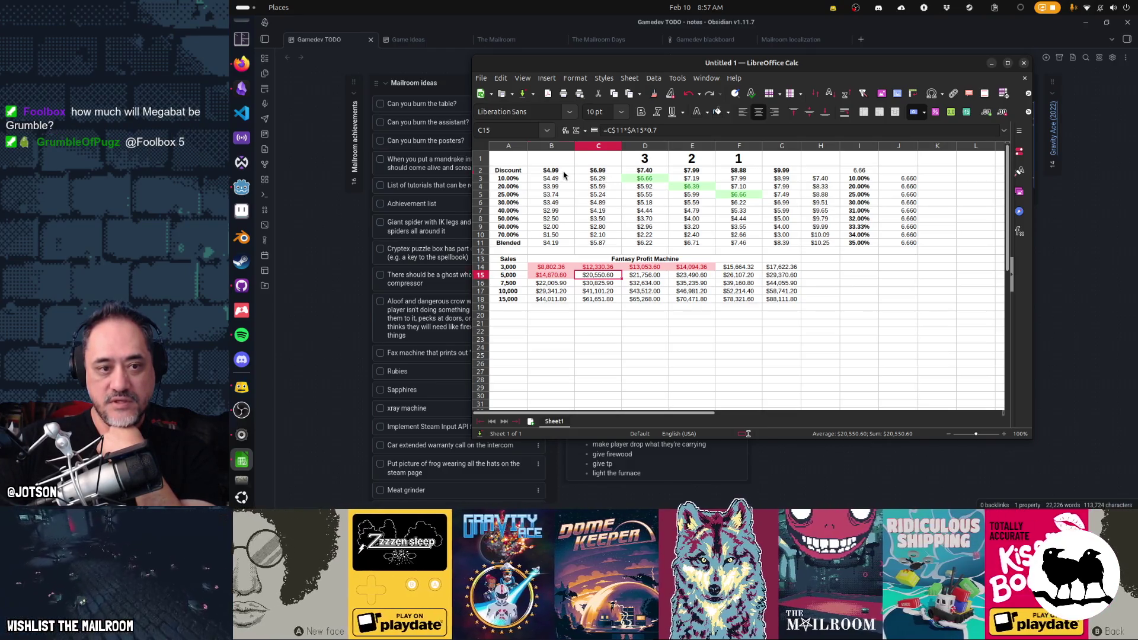
{"action": "left_click", "coordinate": [554, 285]}
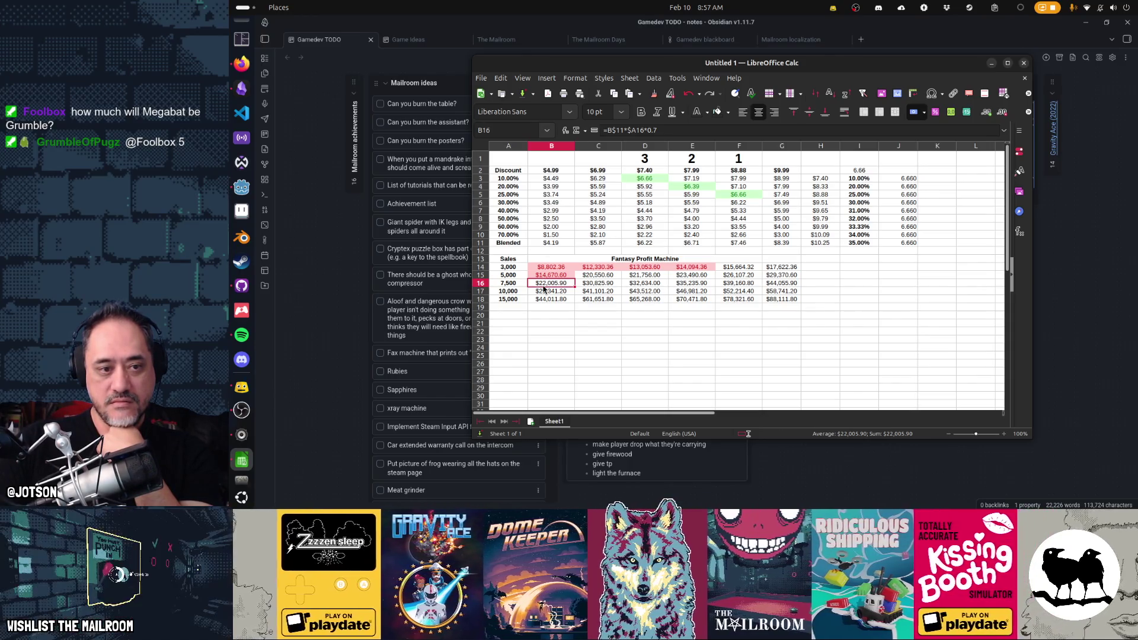
{"action": "left_click", "coordinate": [513, 283]}
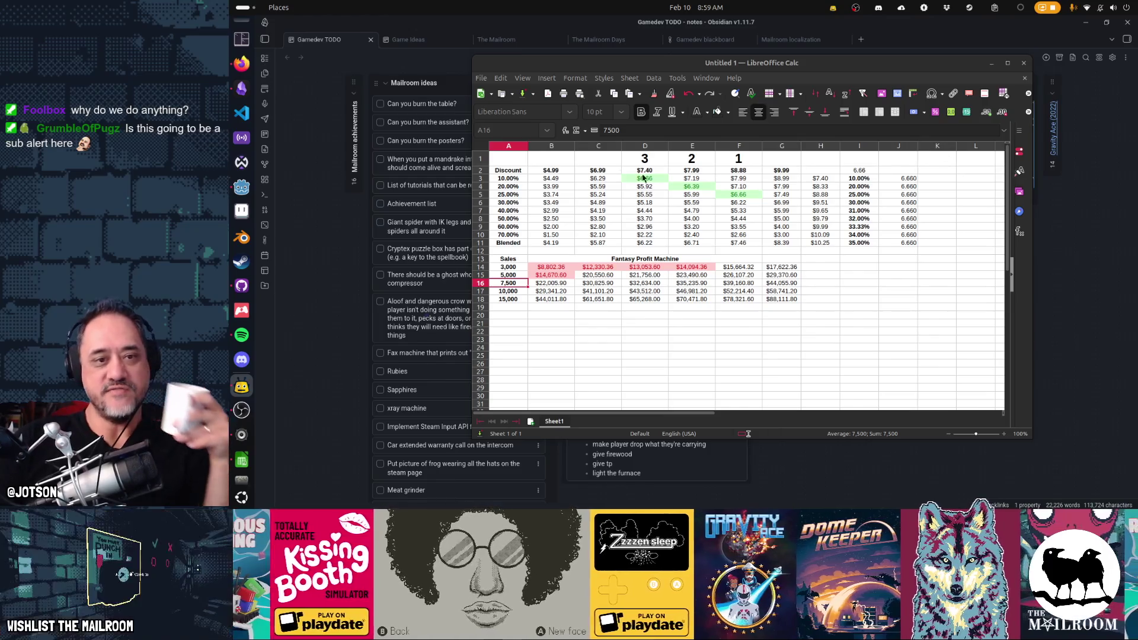
{"action": "left_click_drag", "start_coordinate": [659, 171], "coordinate": [770, 173]}
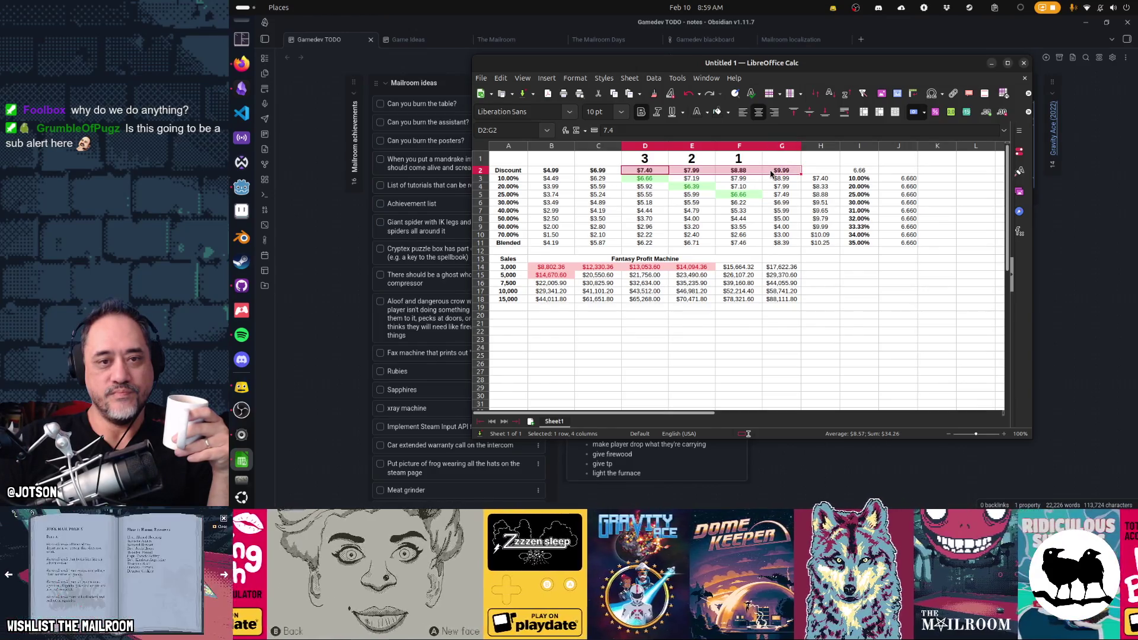
Insert an empty column F before the $8.88 column and paste the $8.88 prices (G2:G11) into it
{"action": "key", "text": "Left"}
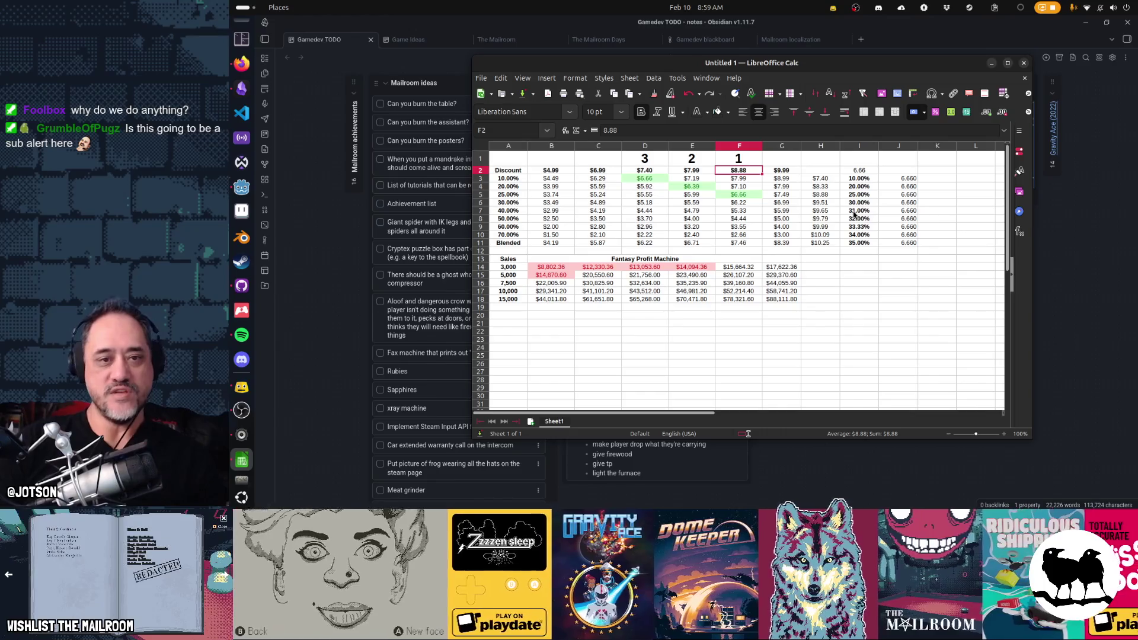
{"action": "right_click", "coordinate": [752, 145]}
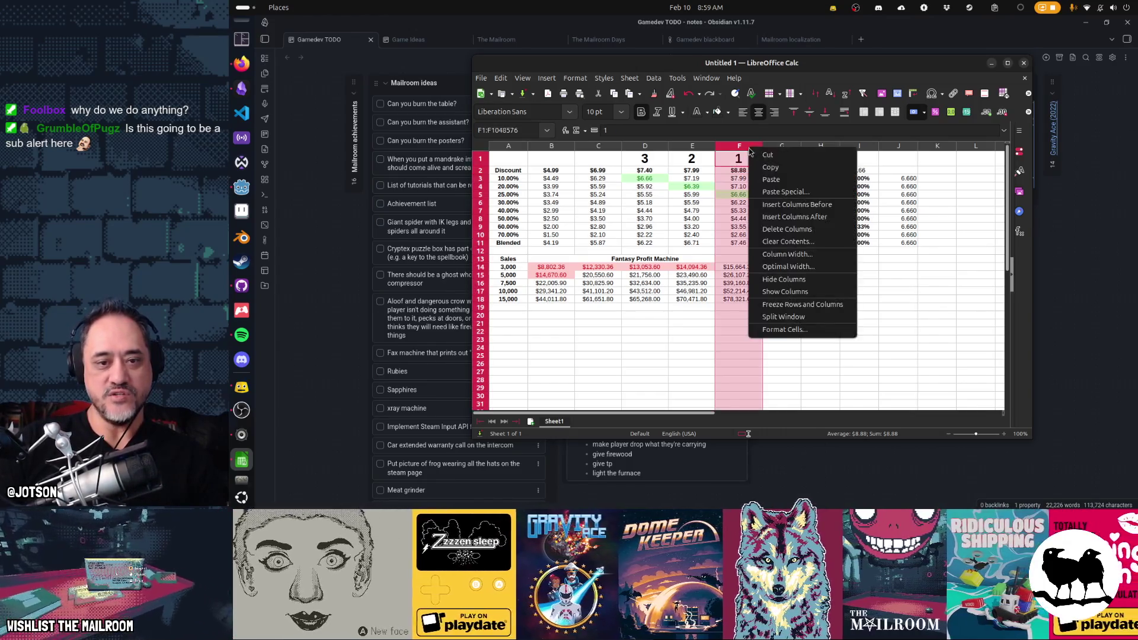
{"action": "left_click", "coordinate": [782, 204]}
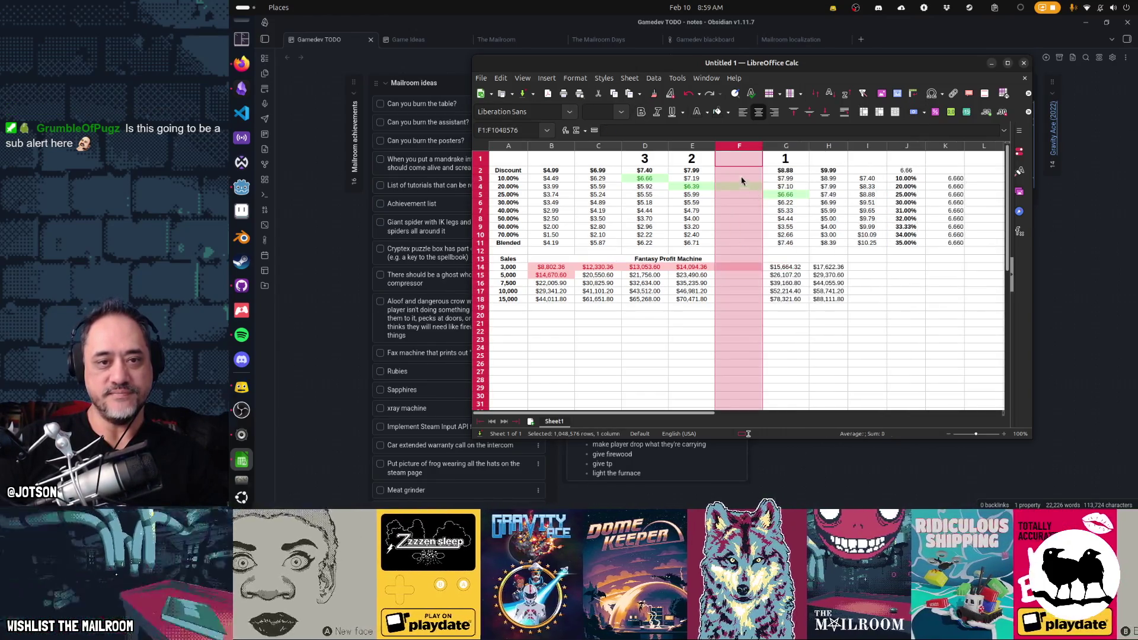
{"action": "left_click", "coordinate": [739, 173]}
{"action": "key", "text": "Right"}
{"action": "key", "text": "shift+Down"}
{"action": "key", "text": "shift+Down"}
{"action": "key", "text": "shift+Down"}
{"action": "key", "text": "ctrl+c"}
{"action": "key", "text": "Left"}
{"action": "key", "text": "ctrl+v"}
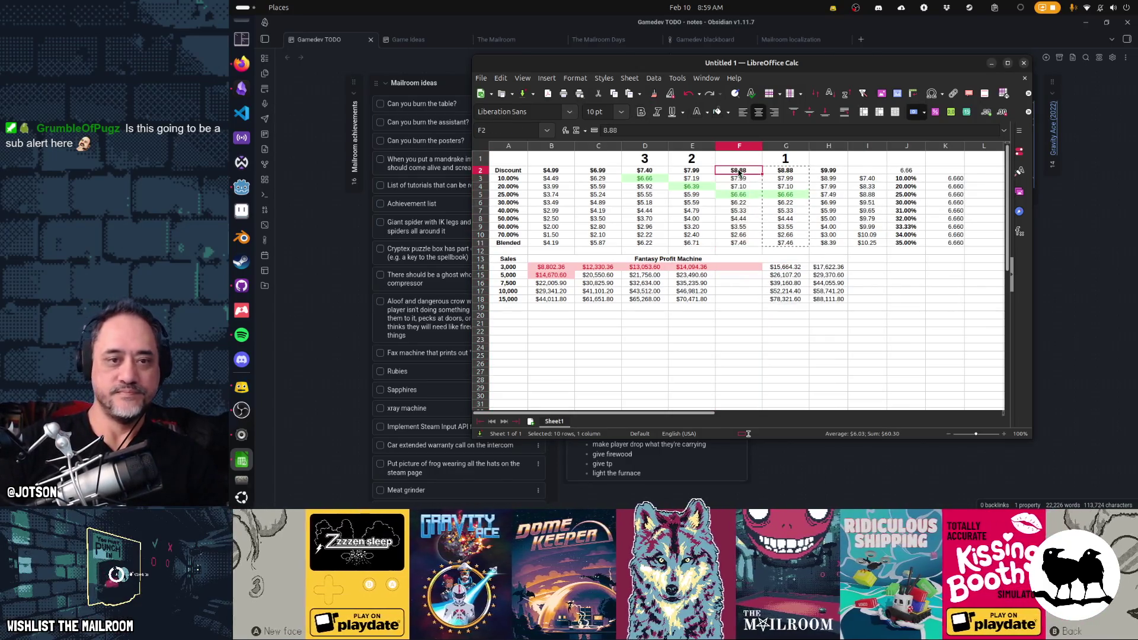
Change F2 to 8.99 so its discounts become $8.09 at 10% and $6.74 at 25%
{"action": "type", "text": "9/"}
{"action": "key", "text": "BackSpace"}
{"action": "key", "text": "BackSpace"}
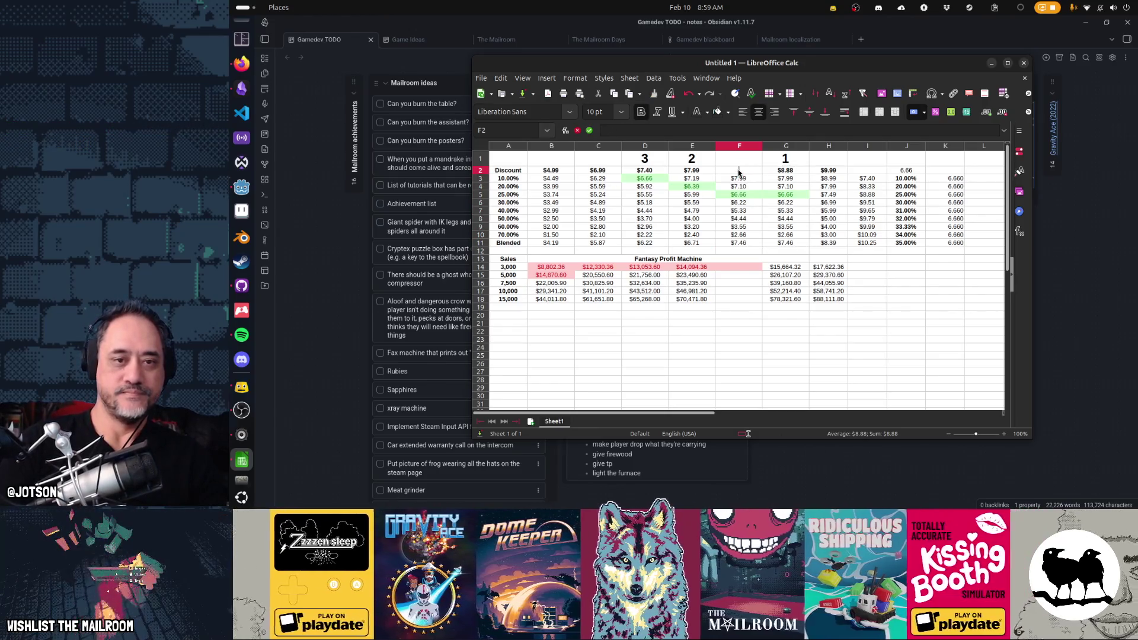
{"action": "type", "text": "99"}
{"action": "key", "text": "Up"}
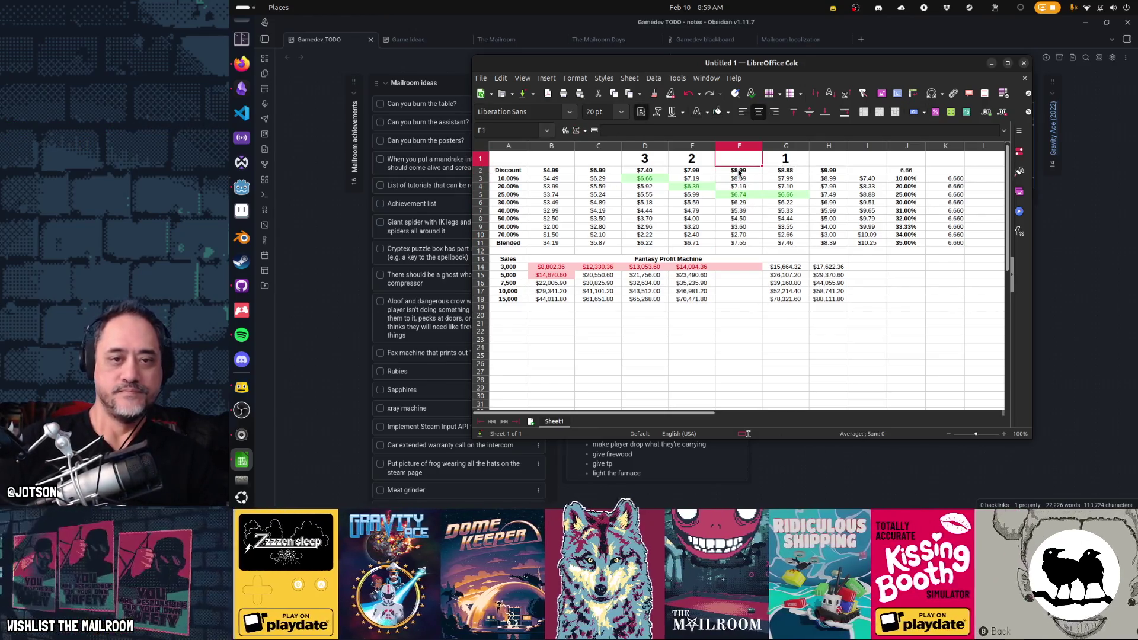
{"action": "right_click", "coordinate": [741, 196]}
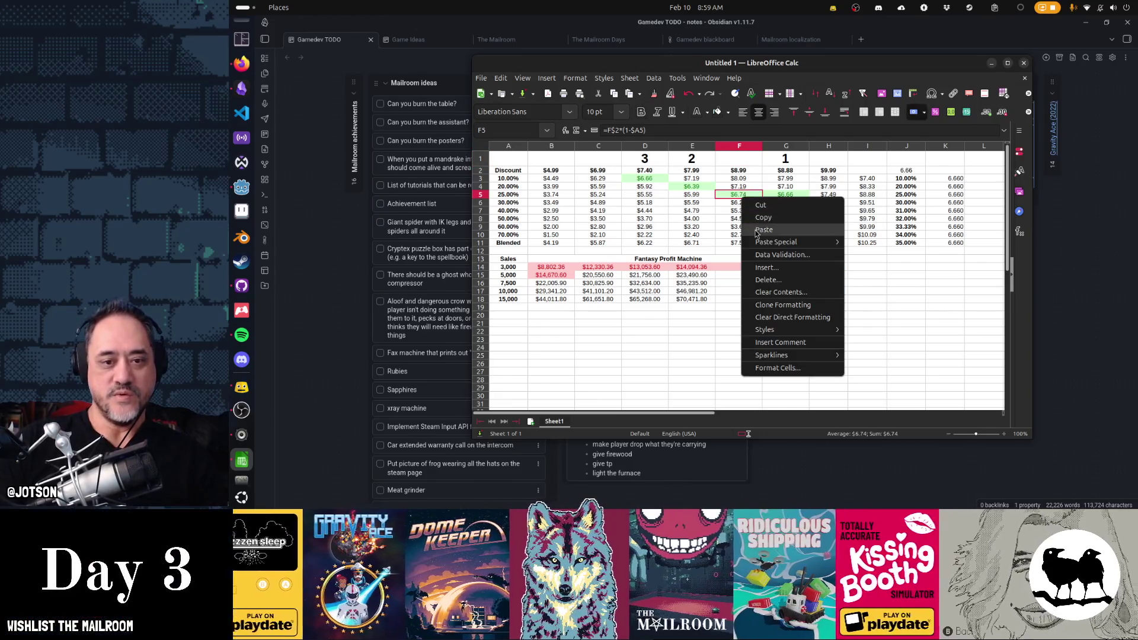
Mark the $6.74 price at 25% off in F5 with a green background
{"action": "left_click", "coordinate": [750, 187]}
{"action": "left_click", "coordinate": [728, 113]}
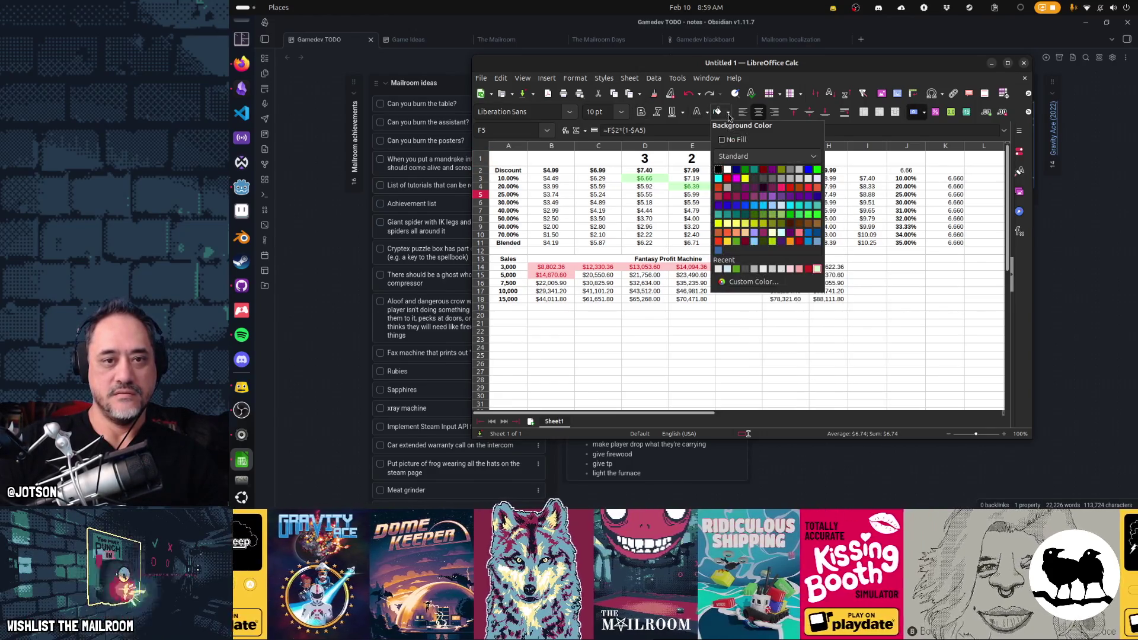
{"action": "key", "text": "Escape"}
{"action": "left_click", "coordinate": [699, 187]}
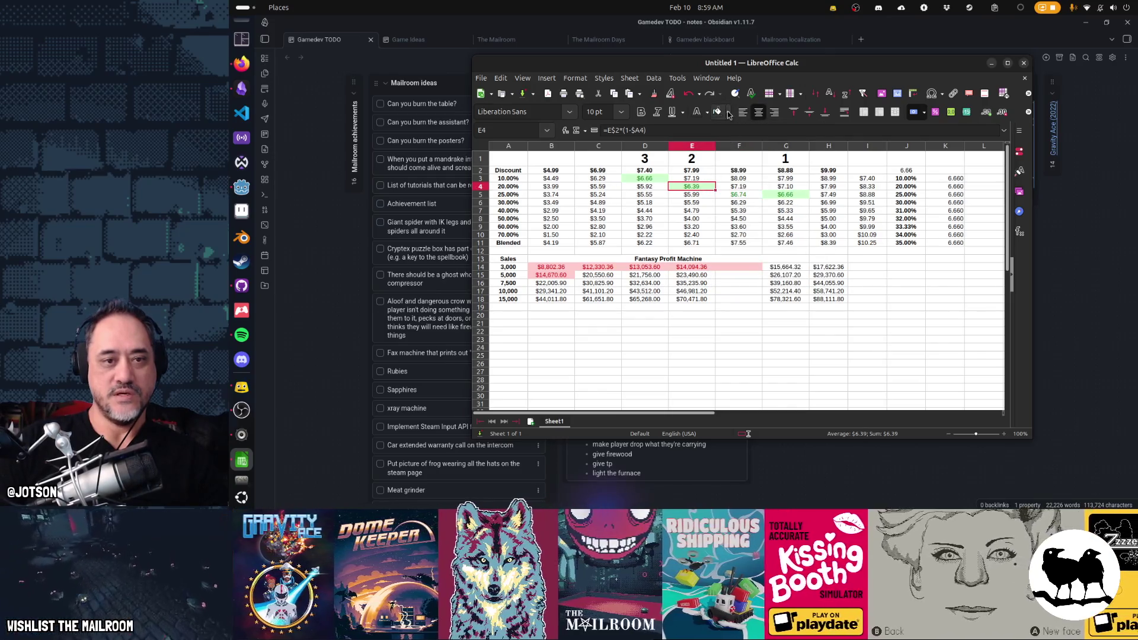
{"action": "left_click", "coordinate": [727, 112]}
{"action": "left_click", "coordinate": [738, 141]}
Step through the discount cells in columns D to G, checking their formulas
{"action": "left_click", "coordinate": [652, 198]}
{"action": "left_click", "coordinate": [652, 170]}
{"action": "key", "text": "Down"}
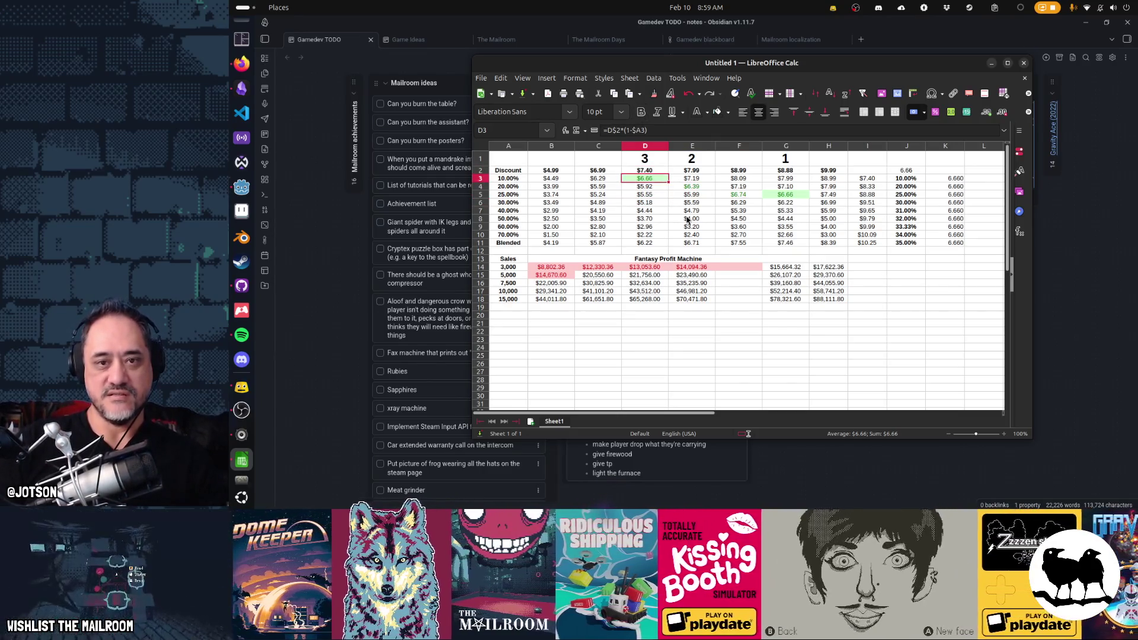
{"action": "key", "text": "Right"}
{"action": "key", "text": "Right"}
{"action": "key", "text": "Right"}
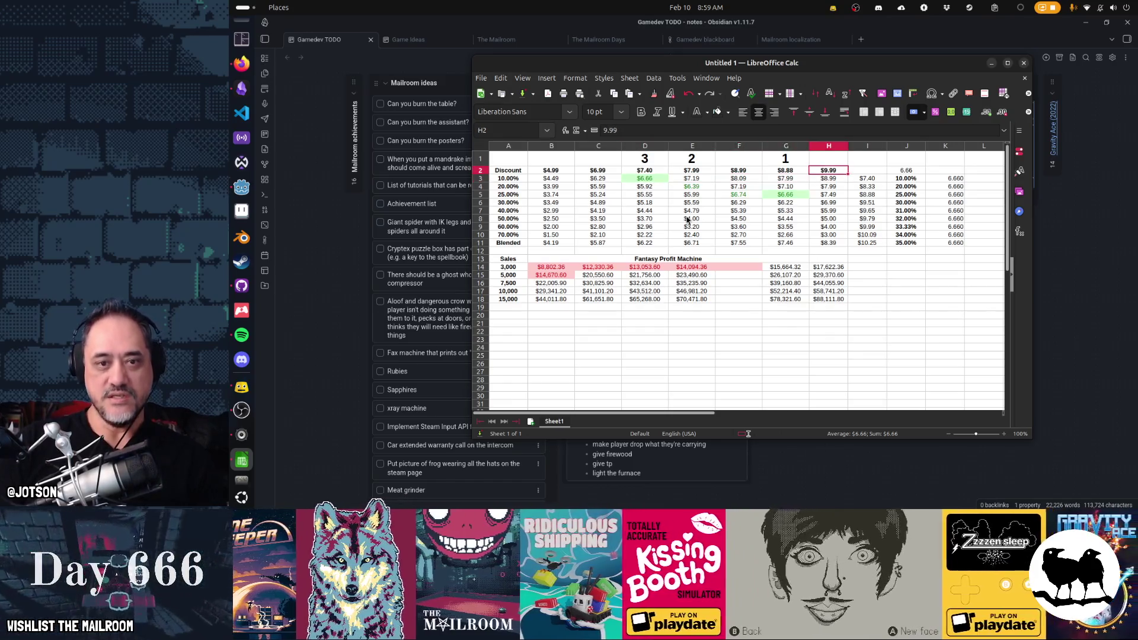
{"action": "key", "text": "Left"}
{"action": "key", "text": "Up"}
{"action": "key", "text": "Down"}
{"action": "key", "text": "Down"}
{"action": "key", "text": "Down"}
{"action": "key", "text": "Up"}
{"action": "key", "text": "Up"}
{"action": "key", "text": "Up"}
{"action": "key", "text": "Down"}
{"action": "key", "text": "Down"}
{"action": "key", "text": "Down"}
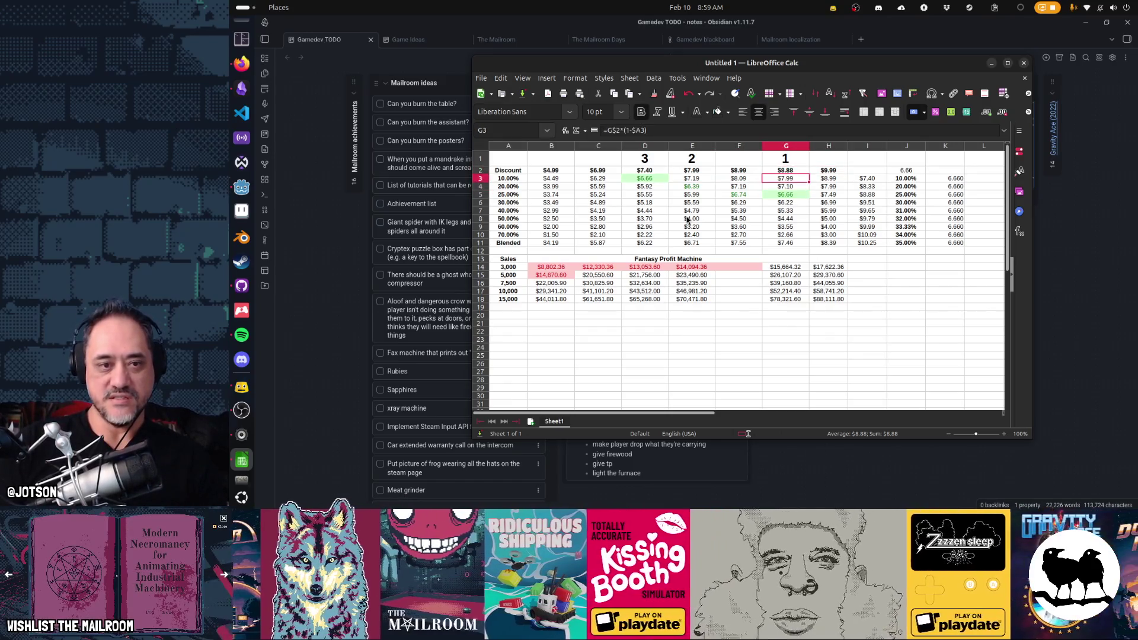
{"action": "key", "text": "Up"}
{"action": "key", "text": "Up"}
{"action": "key", "text": "Up"}
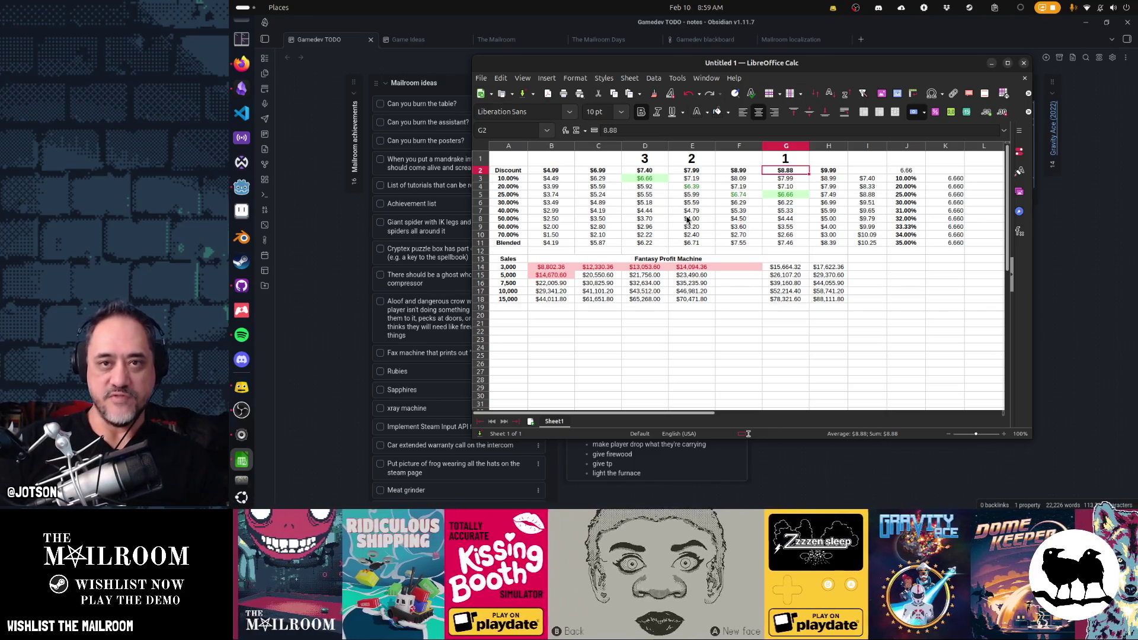
{"action": "key", "text": "Down"}
{"action": "key", "text": "Down"}
{"action": "key", "text": "Down"}
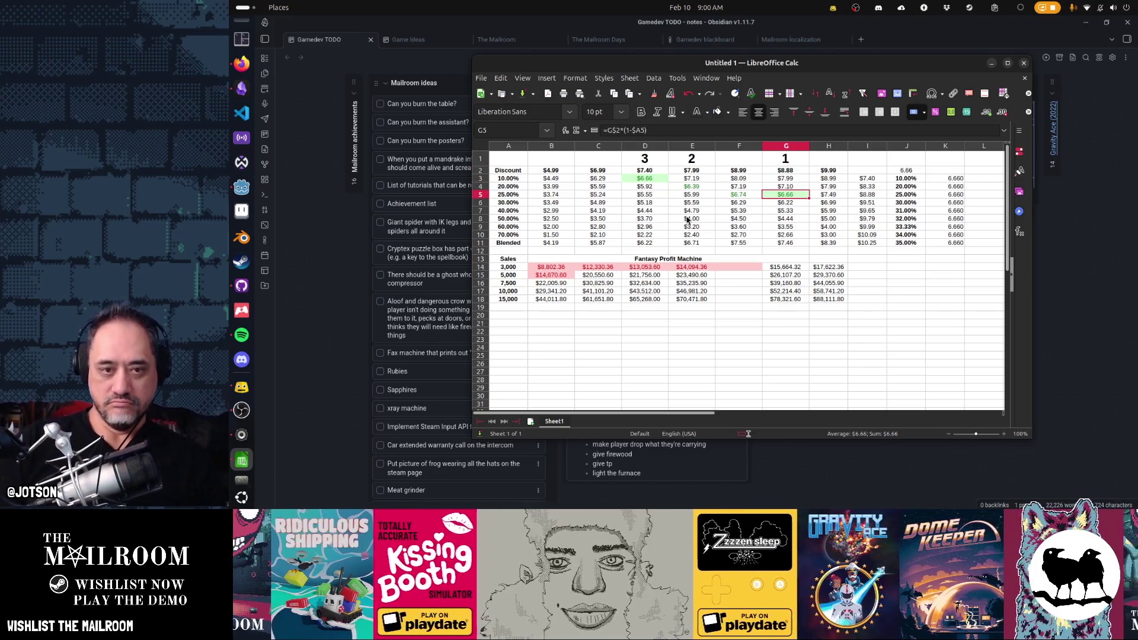
Copy the $8.88 column's revenue formulas from G14:G18 into F14:F18
{"action": "mouse_move", "coordinate": [785, 267]}
{"action": "left_mouse_down"}
{"action": "mouse_move", "coordinate": [778, 299]}
{"action": "mouse_move", "coordinate": [757, 298]}
{"action": "left_mouse_up"}
{"action": "key", "text": "ctrl+c"}
{"action": "key", "text": "ctrl+v"}
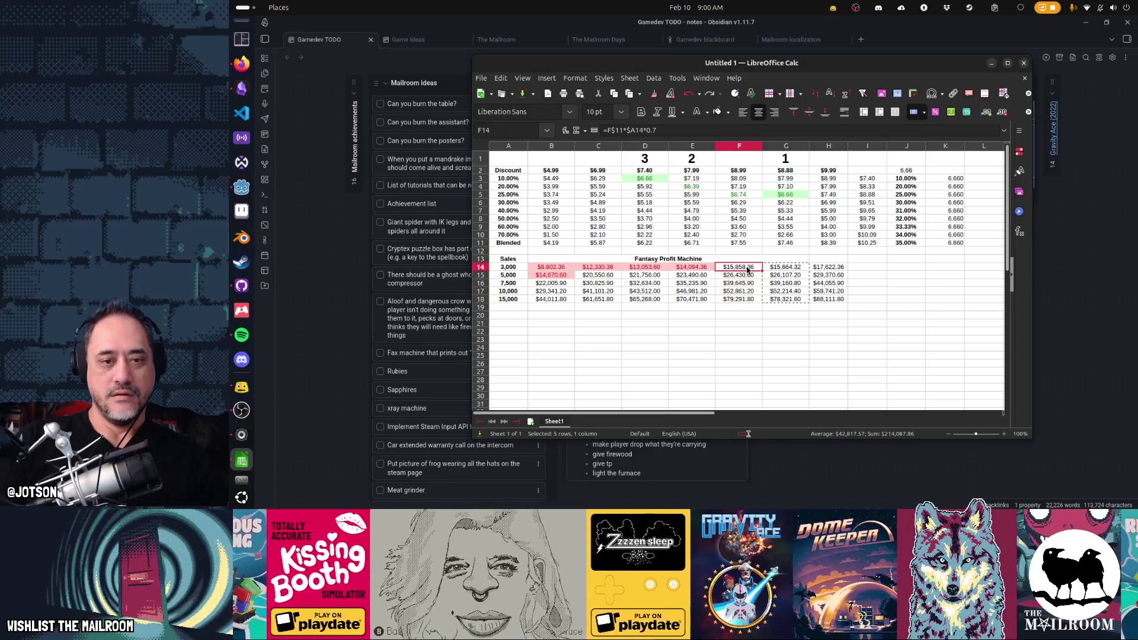
{"action": "left_click", "coordinate": [760, 332]}
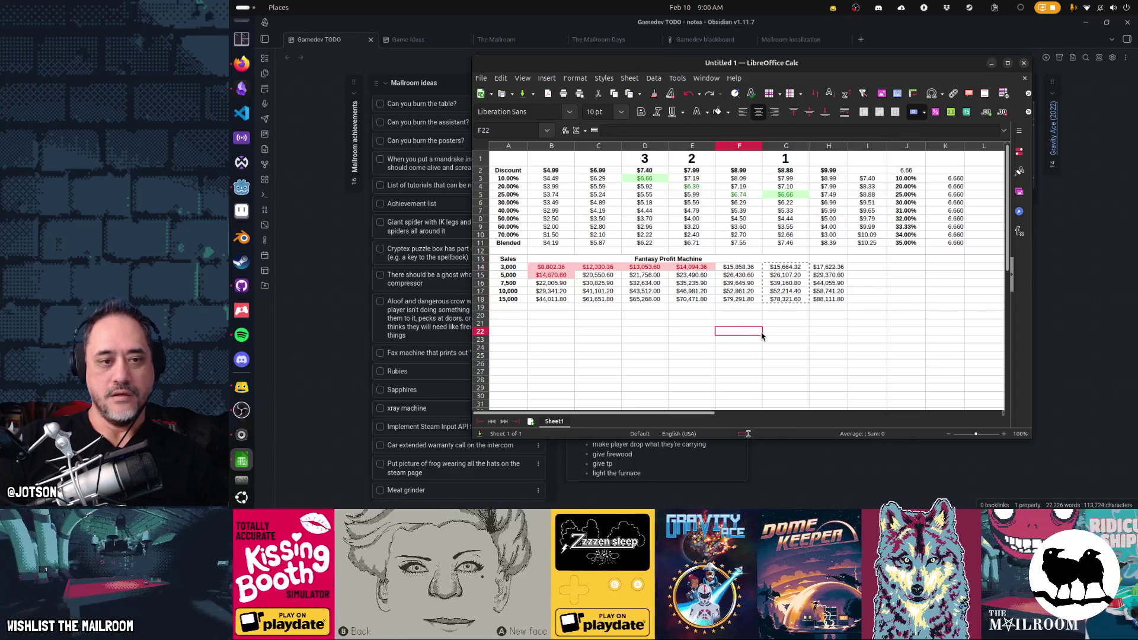
Review the revenues in B14:E17, then minimize the spreadsheet to reveal the Obsidian board
{"action": "left_click_drag", "start_coordinate": [551, 266], "coordinate": [560, 274]}
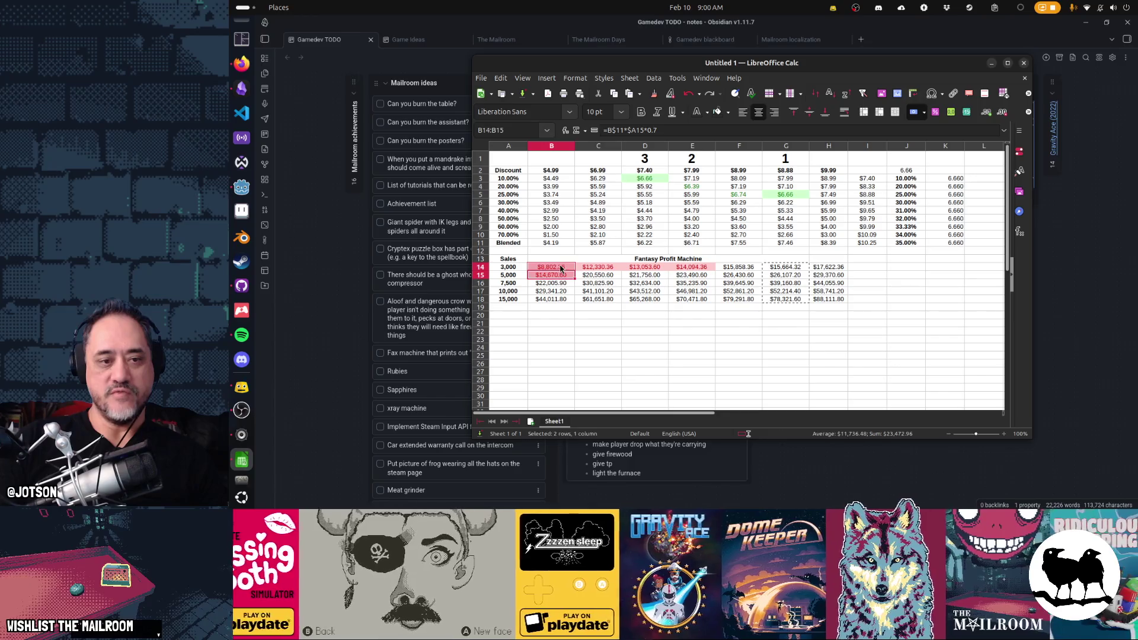
{"action": "left_click_drag", "start_coordinate": [691, 267], "coordinate": [603, 268], "text": "ctrl"}
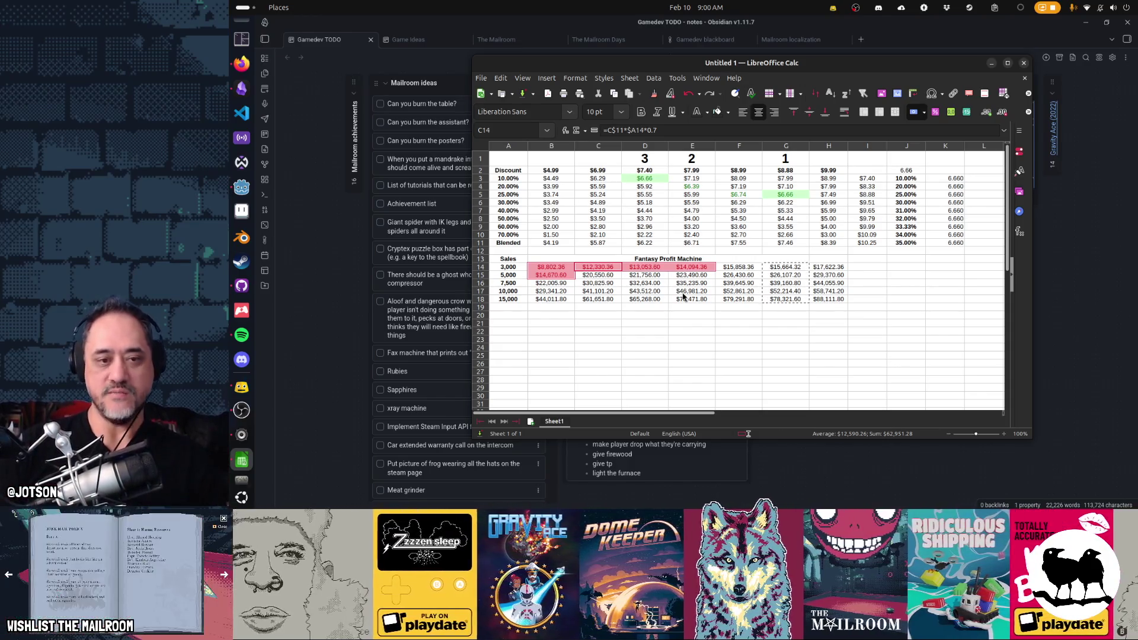
{"action": "left_click", "coordinate": [683, 293]}
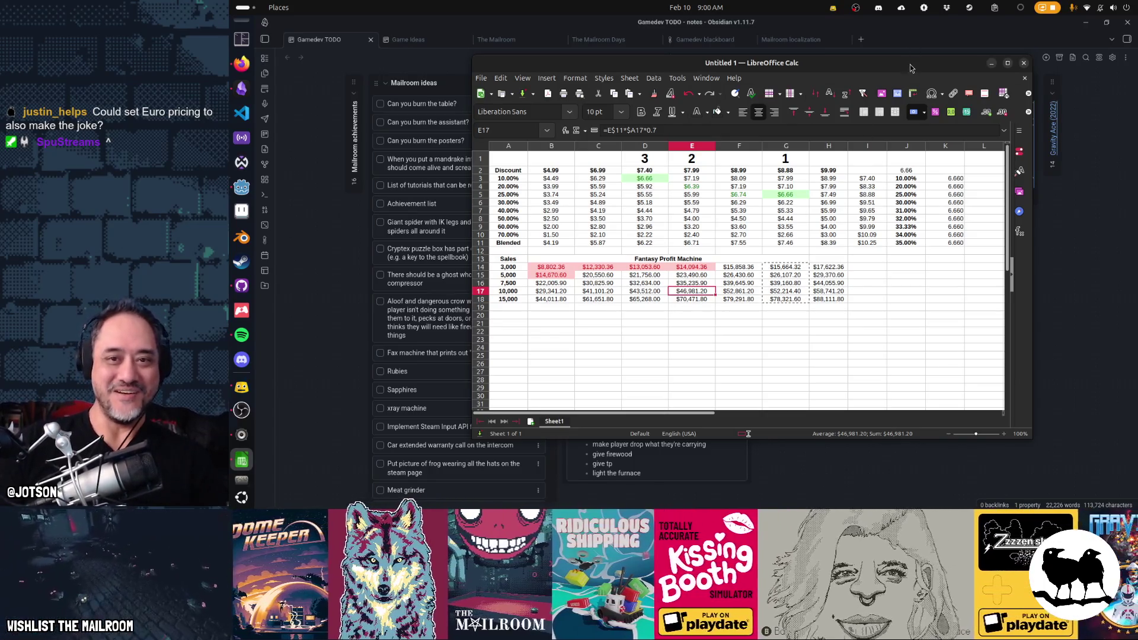
{"action": "left_click", "coordinate": [991, 63]}
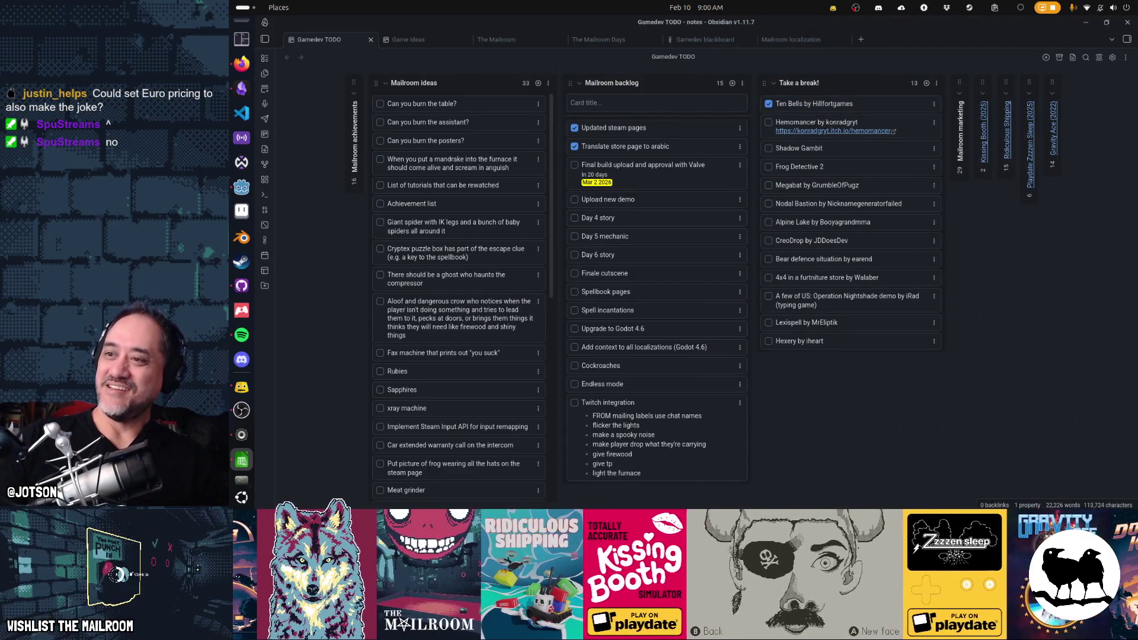
Use Alt+Tab to switch from the Obsidian Gamedev TODO board back toward the pricing spreadsheet
{"action": "key", "text": "alt+Tab"}
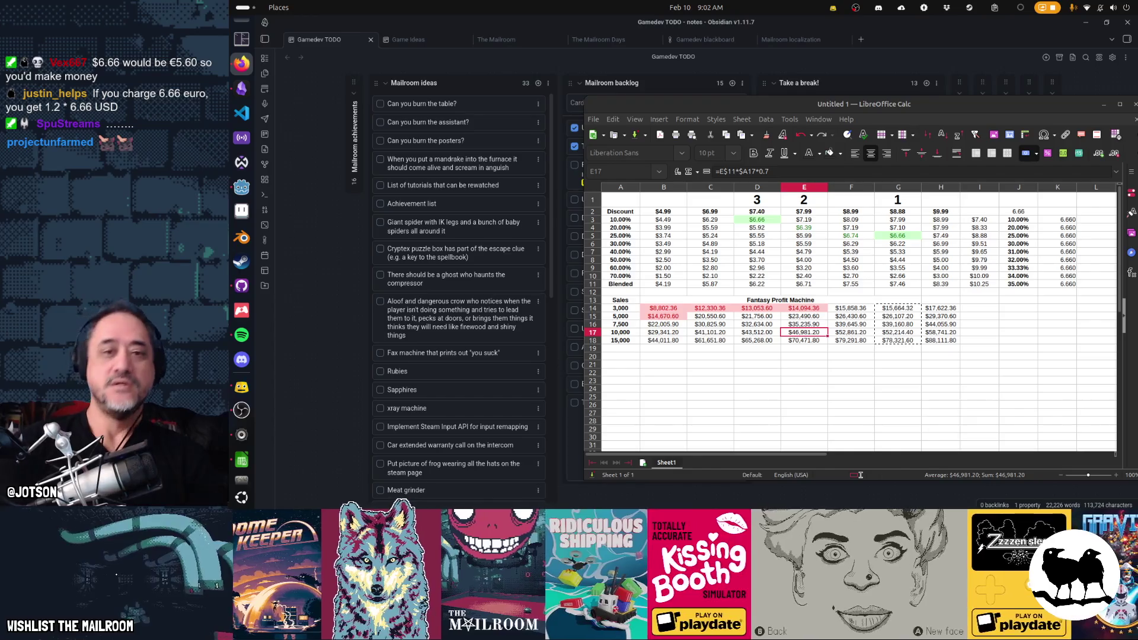
Select the $6.39 (E4) and $6.74 (F5) prices and give them a new font colour
{"action": "left_click", "coordinate": [824, 230]}
{"action": "left_click", "coordinate": [859, 239], "text": "ctrl"}
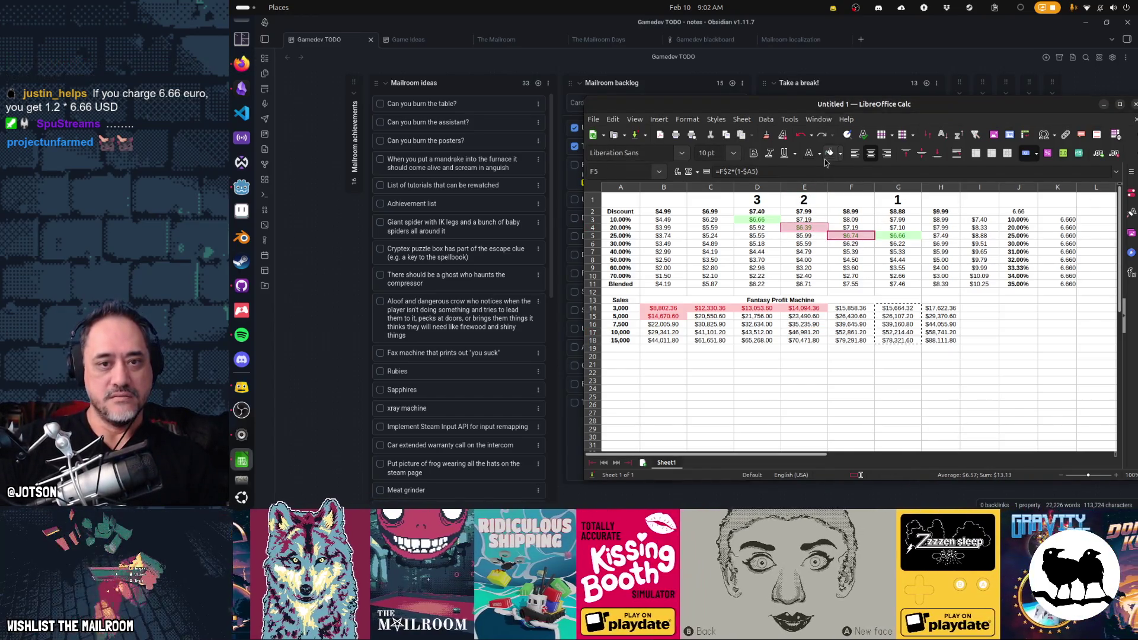
{"action": "left_click", "coordinate": [820, 154]}
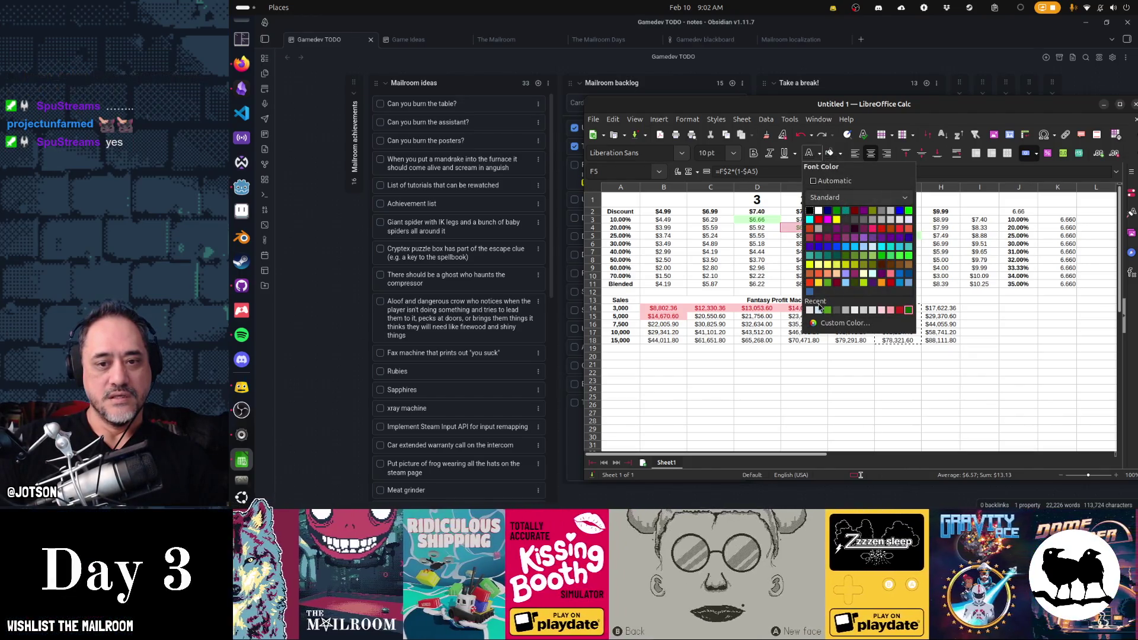
{"action": "left_click", "coordinate": [809, 212]}
{"action": "left_click", "coordinate": [803, 228]}
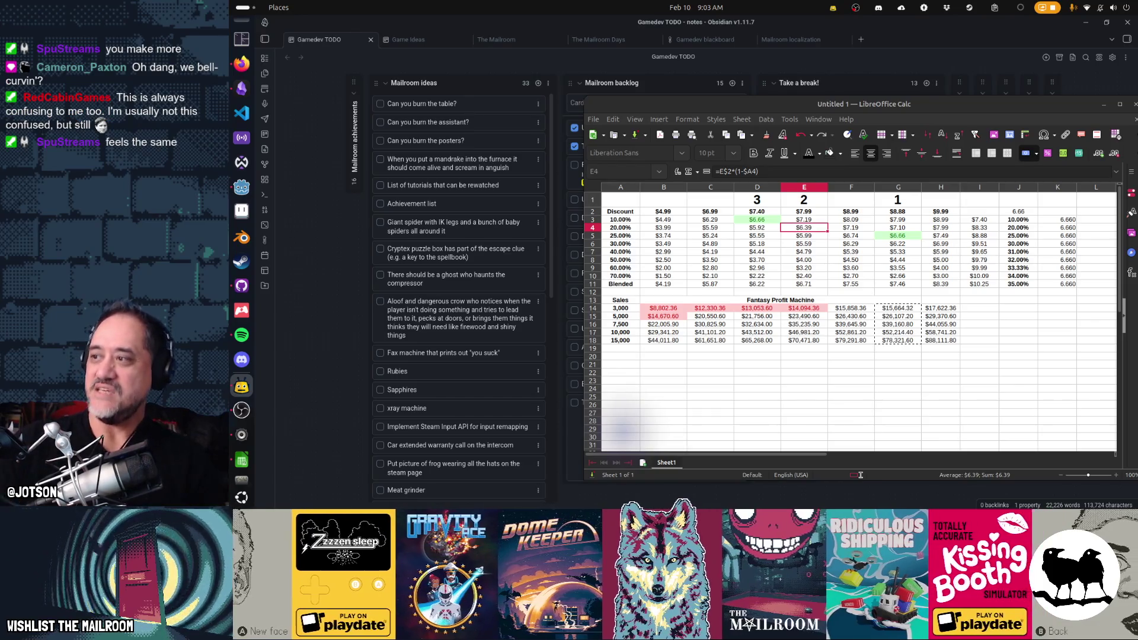
Bring up the 6.66 EUR-to-USD browser result, snap and reposition its window, then hide it
{"action": "key", "text": "alt+Tab"}
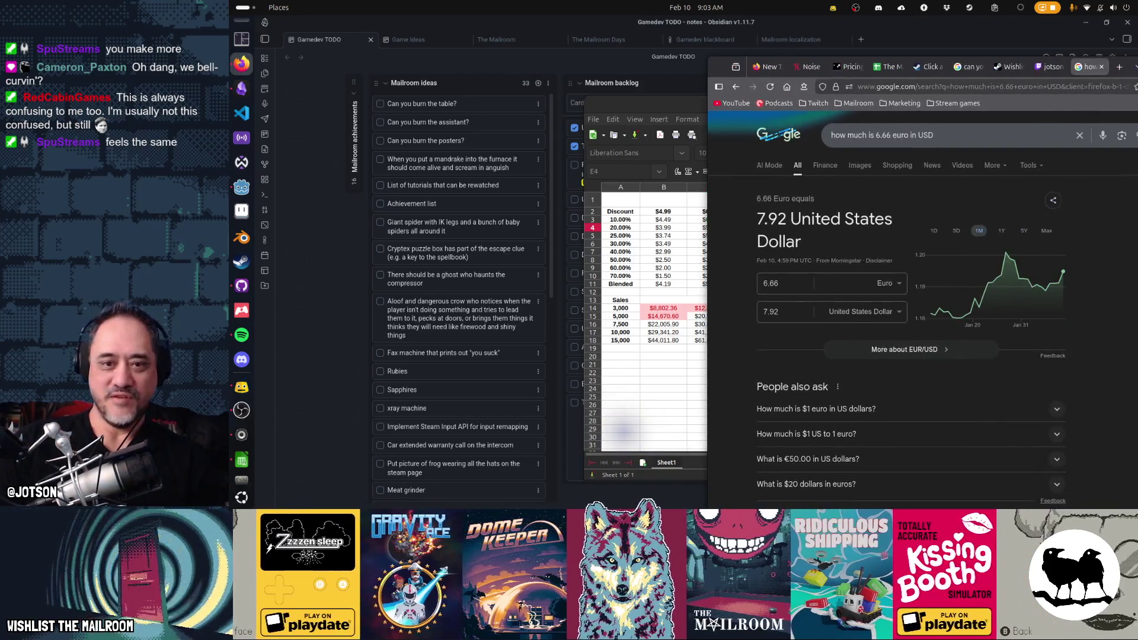
{"action": "key", "text": "super+Right"}
{"action": "key", "text": "alt+Tab"}
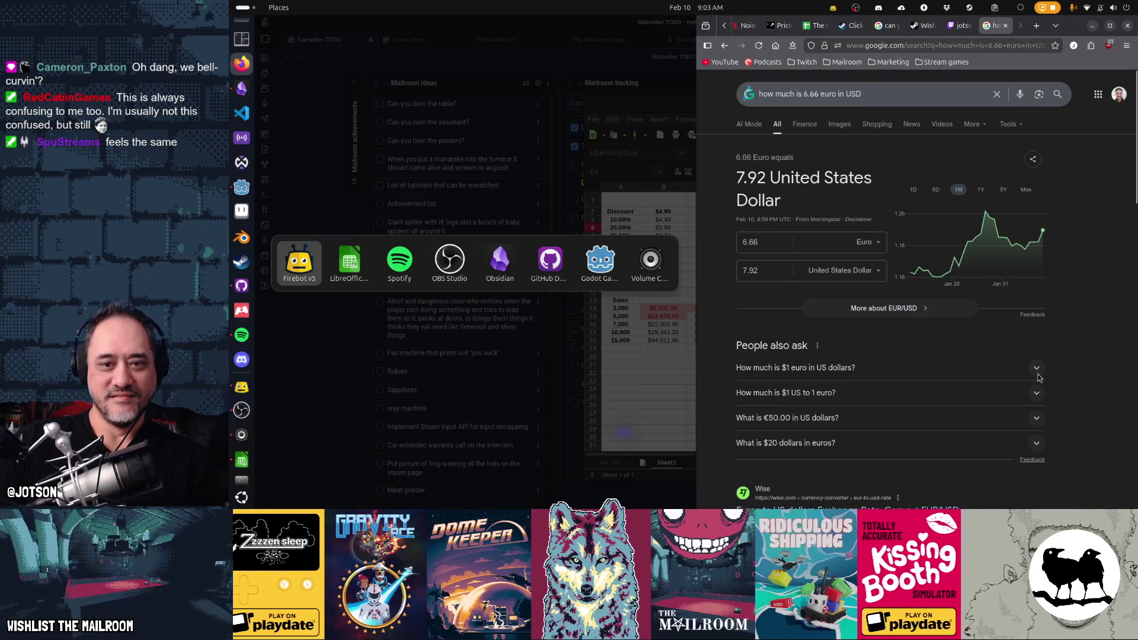
{"action": "key", "text": "Escape"}
{"action": "left_click", "coordinate": [1054, 25]}
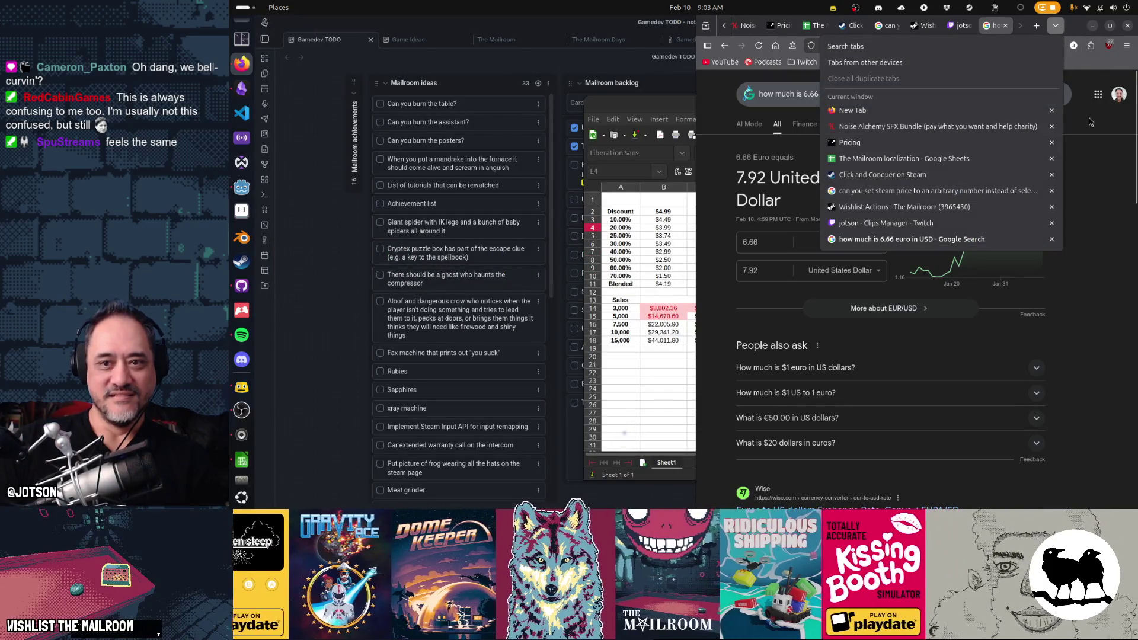
{"action": "left_click", "coordinate": [1098, 191]}
{"action": "mouse_move", "coordinate": [1087, 29]}
{"action": "left_mouse_down"}
{"action": "mouse_move", "coordinate": [1123, 90]}
{"action": "mouse_move", "coordinate": [1135, 86]}
{"action": "mouse_move", "coordinate": [1109, 77]}
{"action": "mouse_move", "coordinate": [1106, 90]}
{"action": "left_mouse_up"}
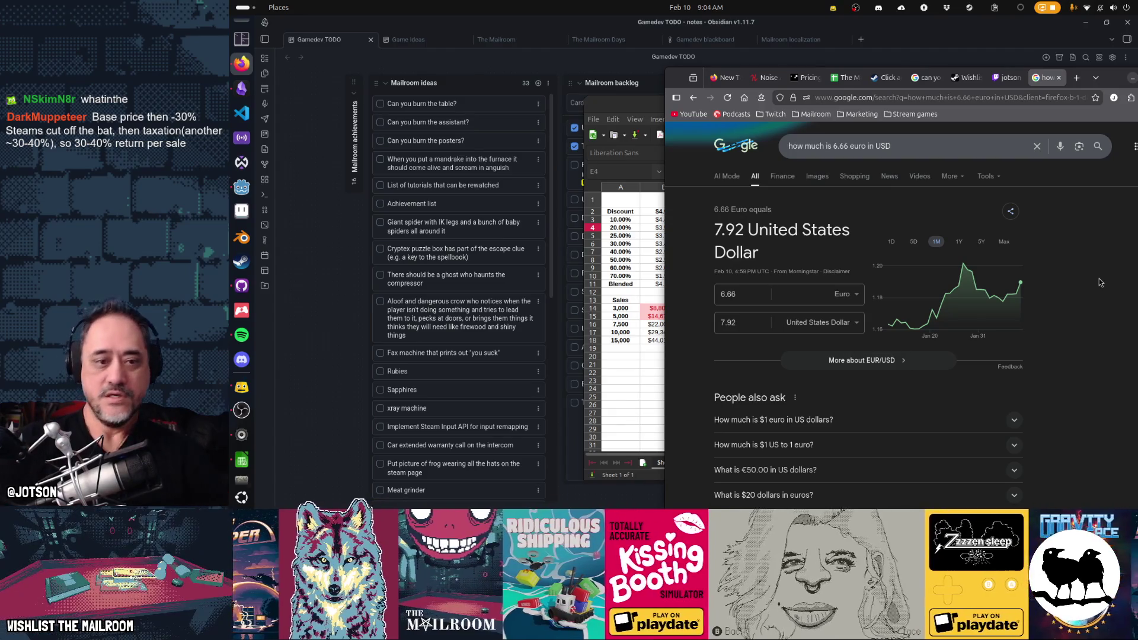
{"action": "key", "text": "super+h"}
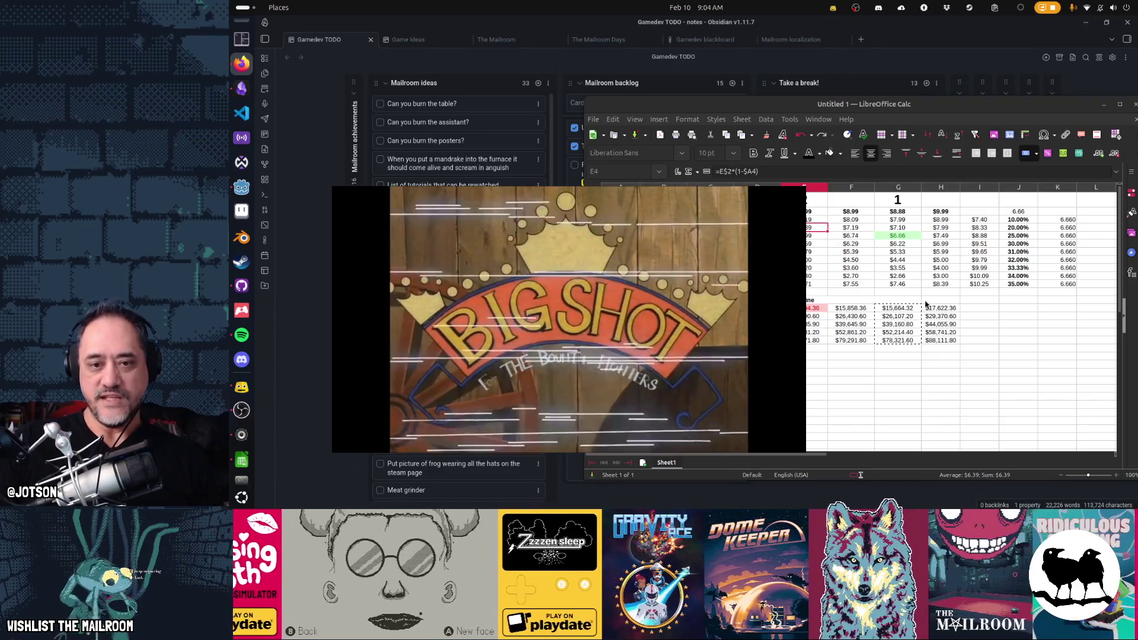
Look over revenues B14:H18 down to F14's $15,858.36, then return to the 6.66 EUR = 7.92 USD result
{"action": "left_click_drag", "start_coordinate": [664, 308], "coordinate": [940, 348]}
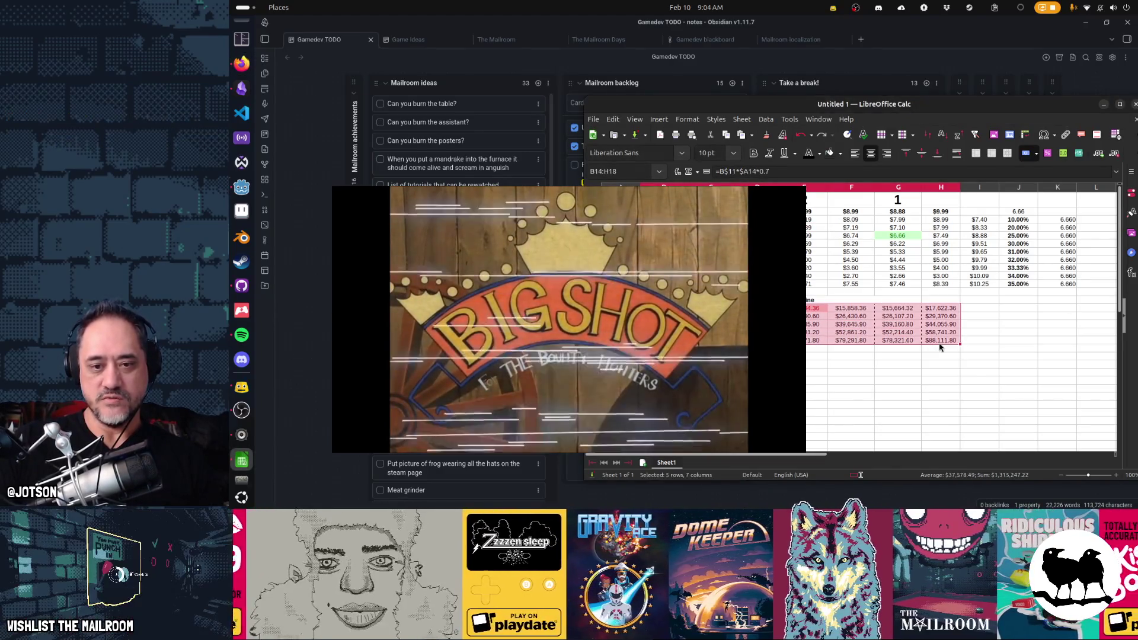
{"action": "left_click", "coordinate": [854, 310], "text": "shift"}
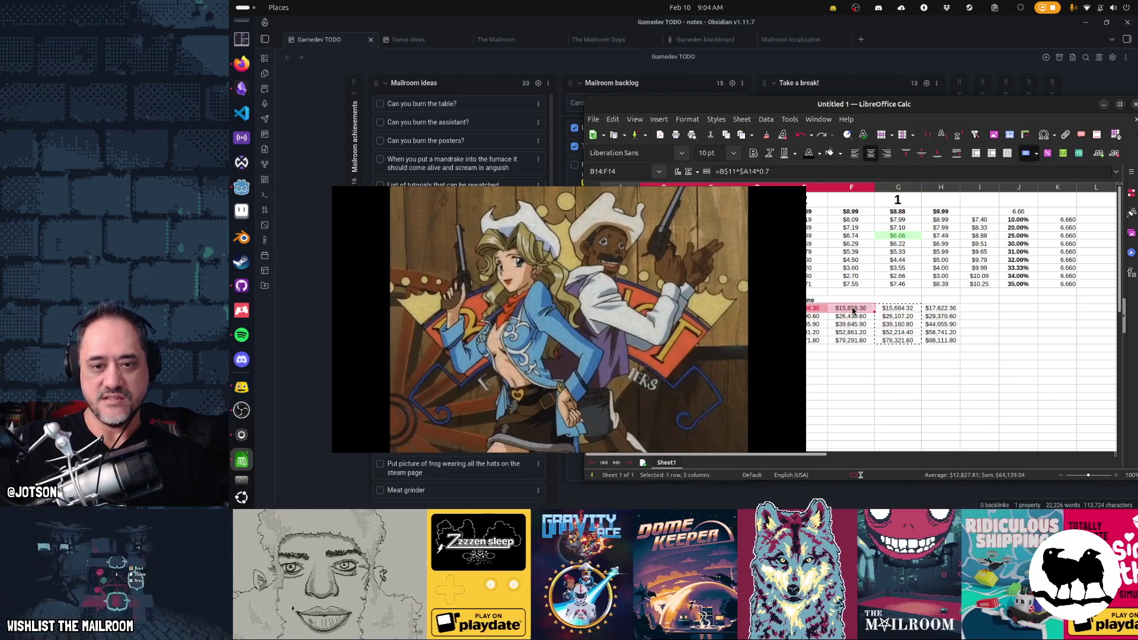
{"action": "left_click", "coordinate": [853, 310]}
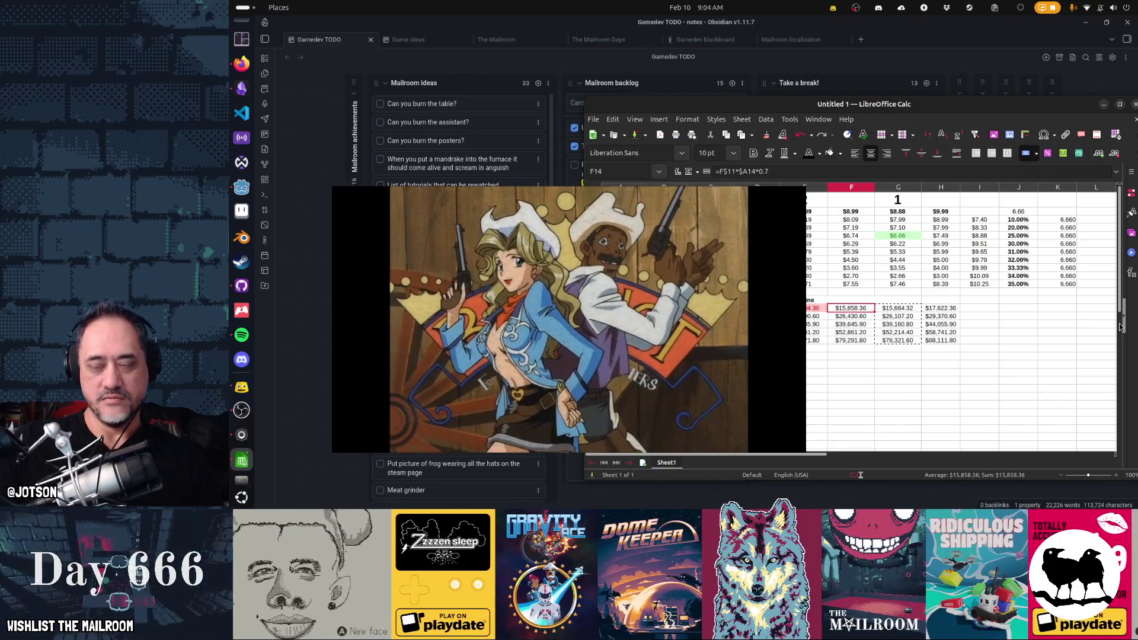
{"action": "key", "text": "alt+Tab"}
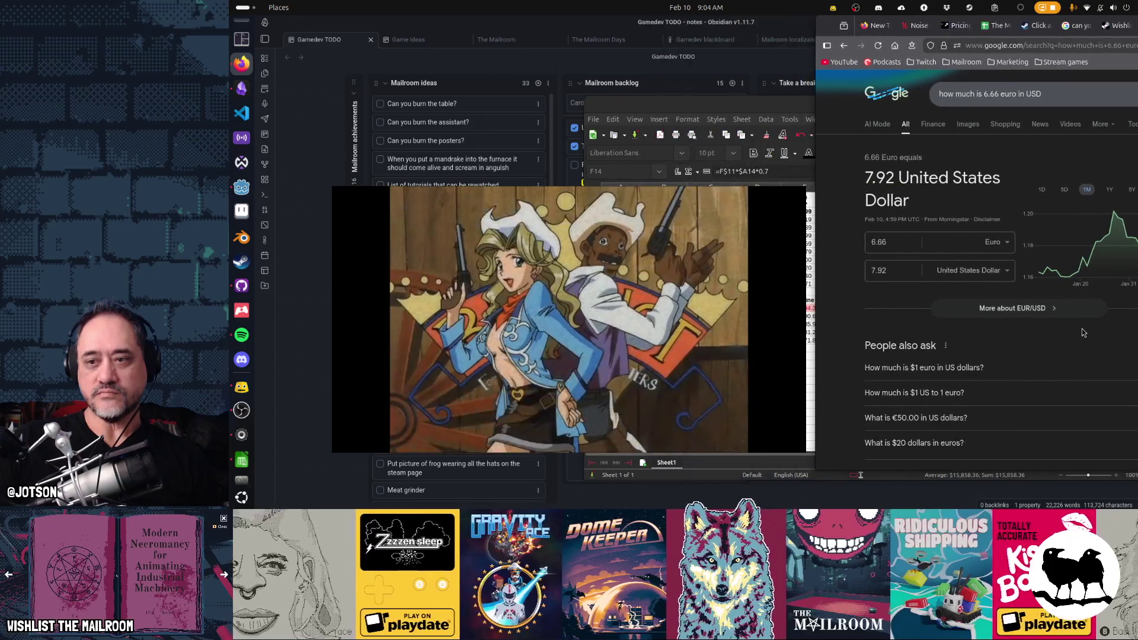
{"action": "left_click_drag", "start_coordinate": [1076, 333], "coordinate": [900, 340]}
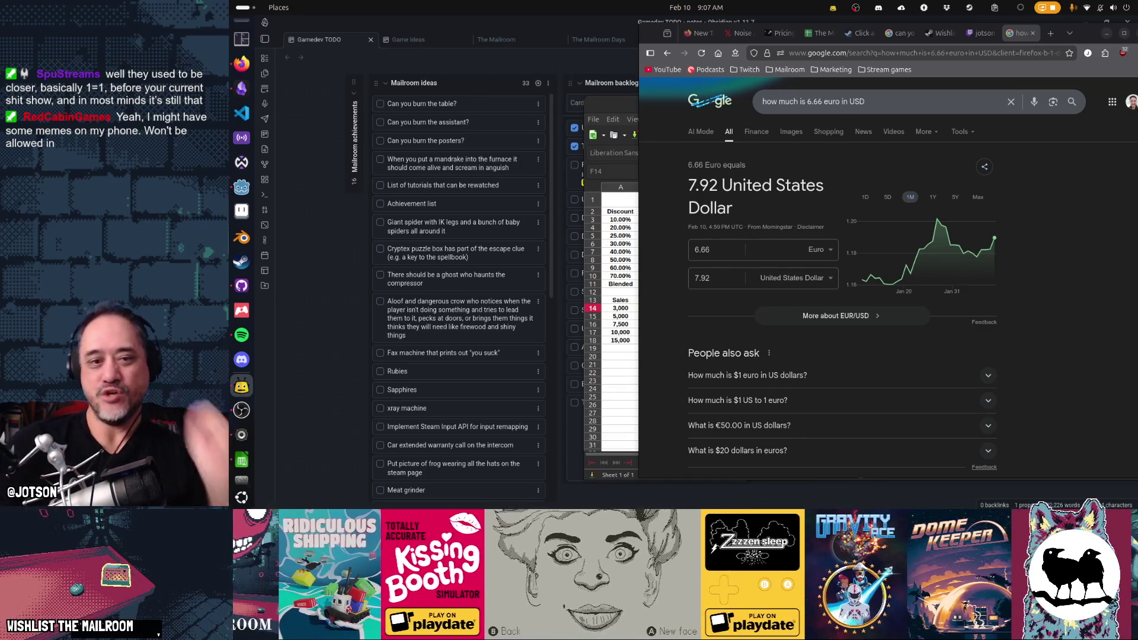
Hide the browser so the whole pricing spreadsheet with its revenue table shows
{"action": "key", "text": "super+h"}
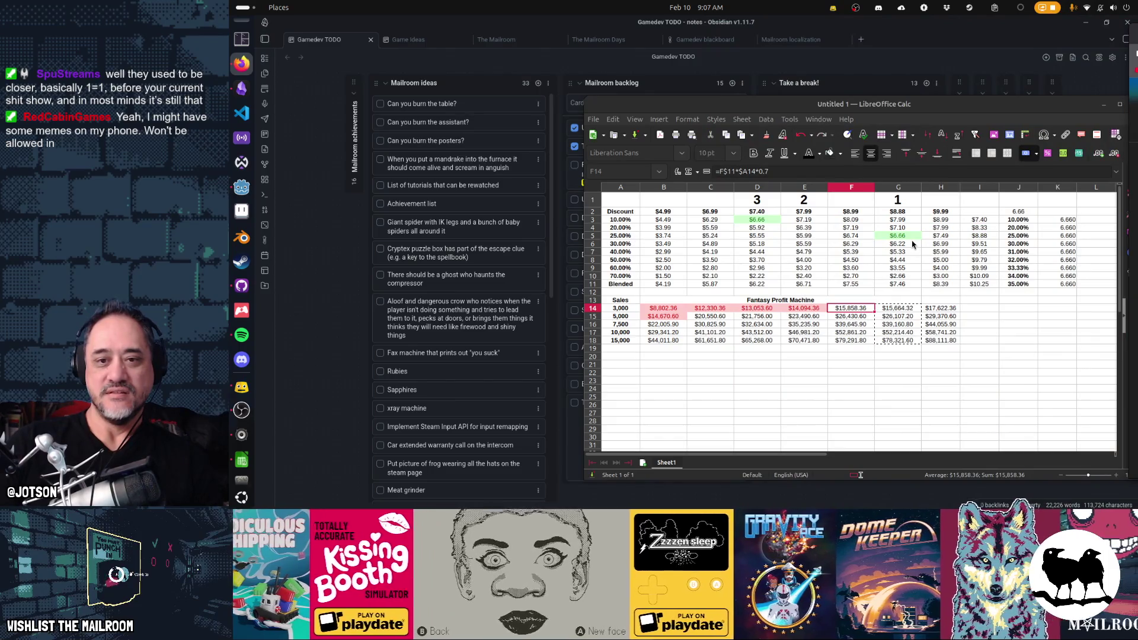
Step between the $8.88, $9.99, $8.99 and $7.99 base prices and the $8.88 25% discount
{"action": "left_click", "coordinate": [899, 213]}
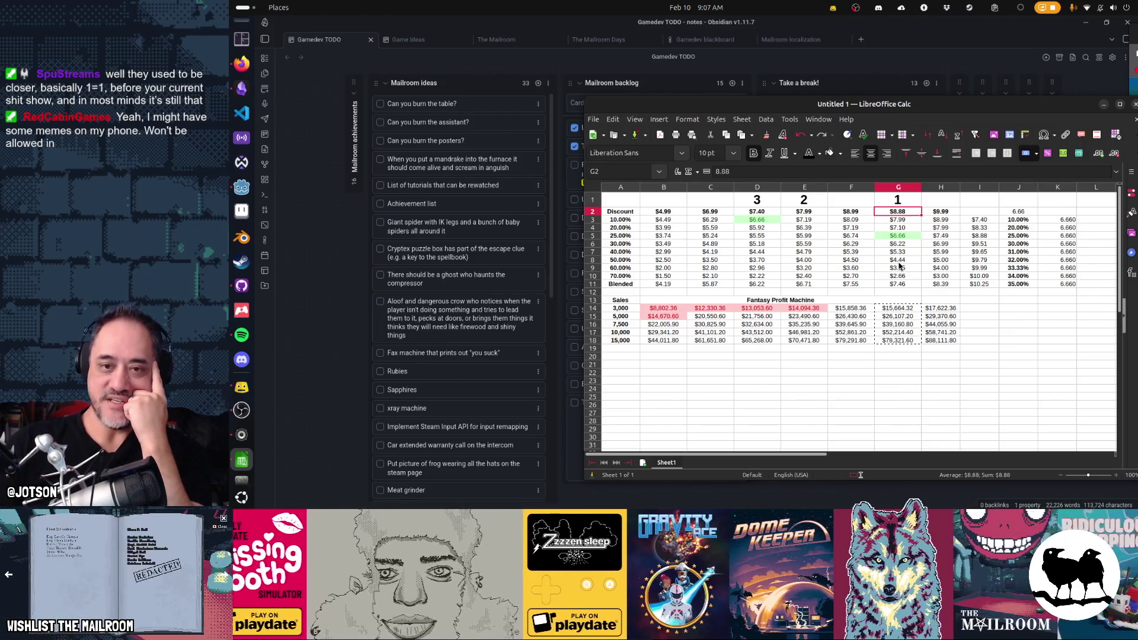
{"action": "key", "text": "Right"}
{"action": "key", "text": "Left"}
{"action": "key", "text": "Down"}
{"action": "key", "text": "Down"}
{"action": "key", "text": "Down"}
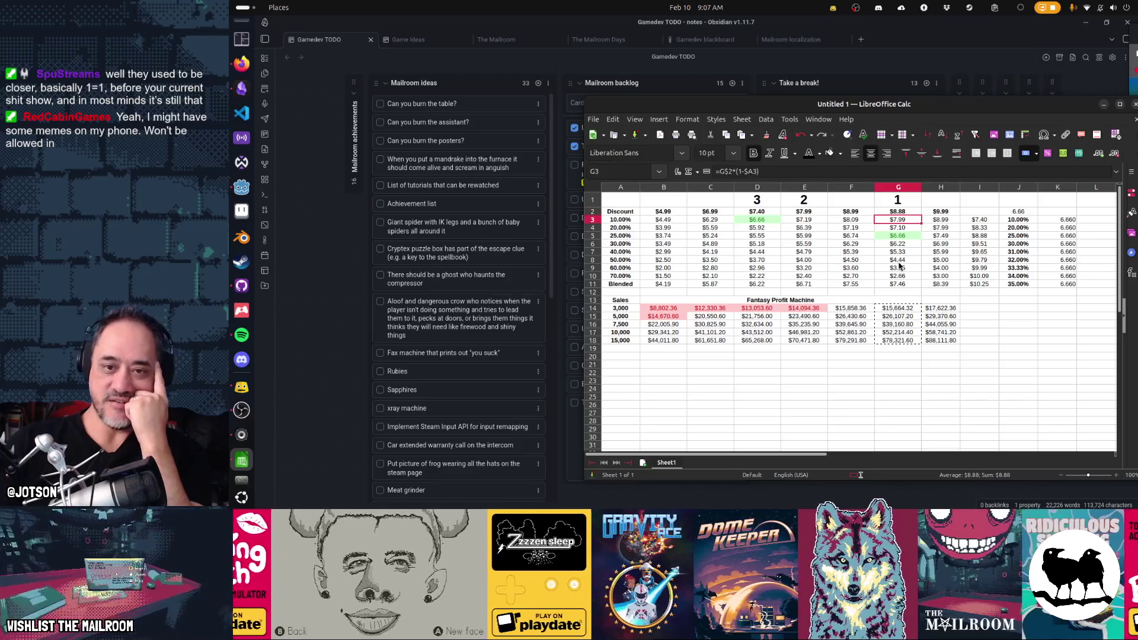
{"action": "key", "text": "Up"}
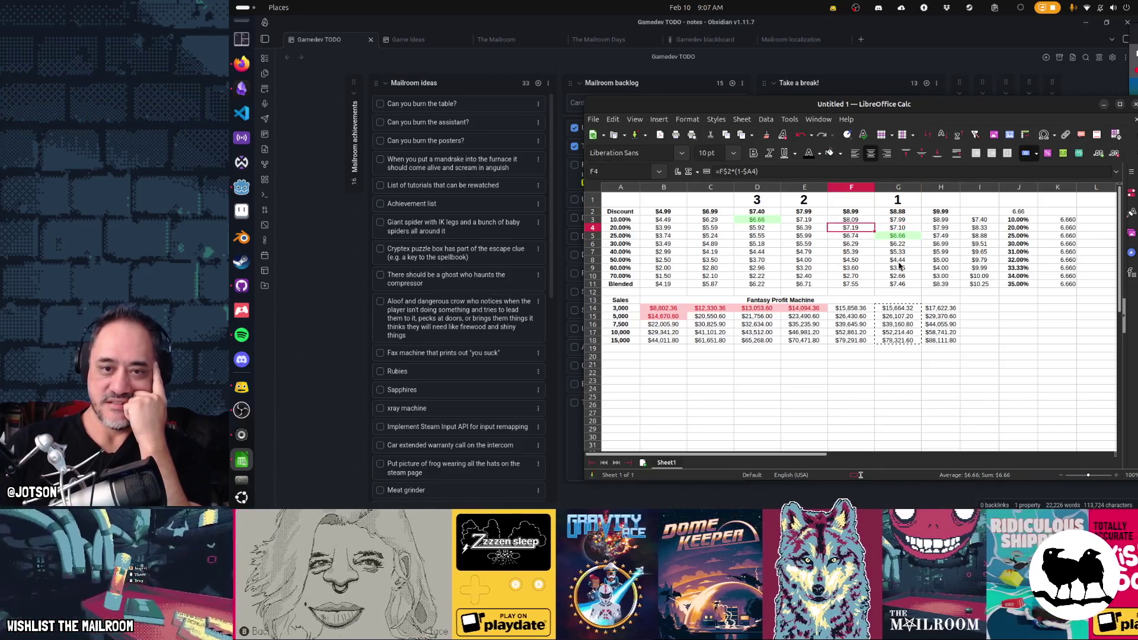
{"action": "key", "text": "Left"}
{"action": "key", "text": "Up"}
{"action": "key", "text": "Up"}
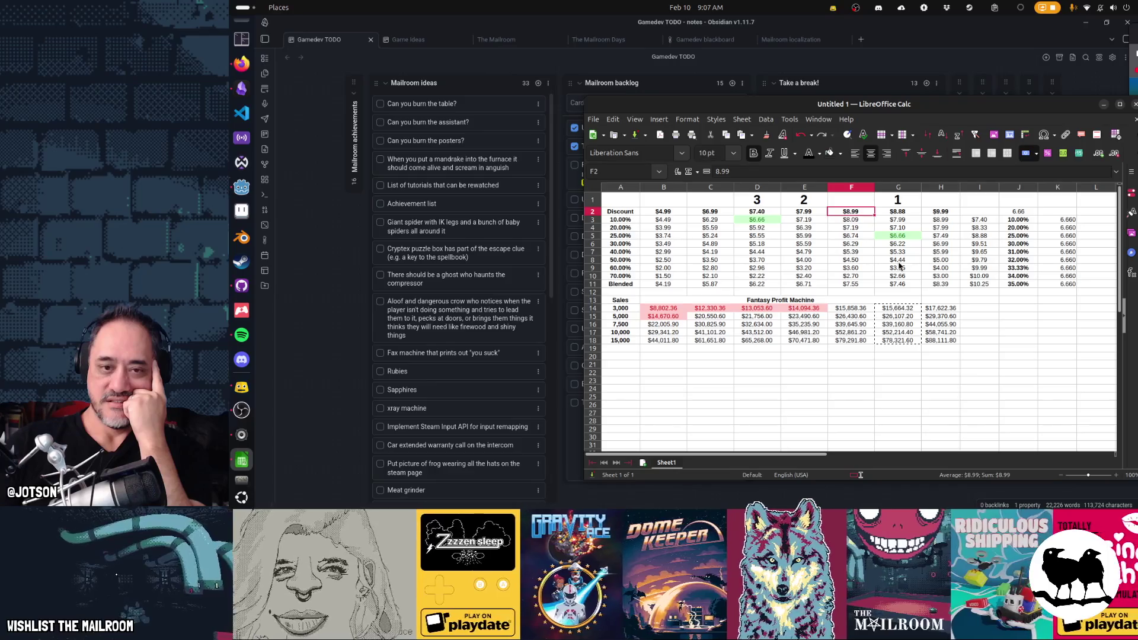
{"action": "key", "text": "Left"}
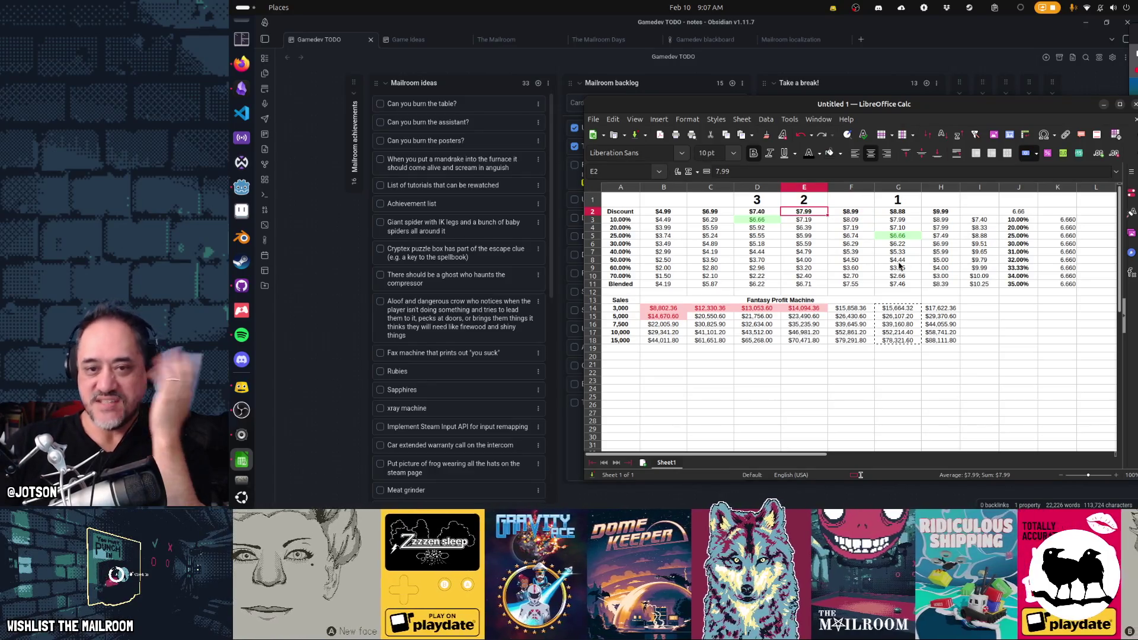
{"action": "key", "text": "Right"}
{"action": "key", "text": "Right"}
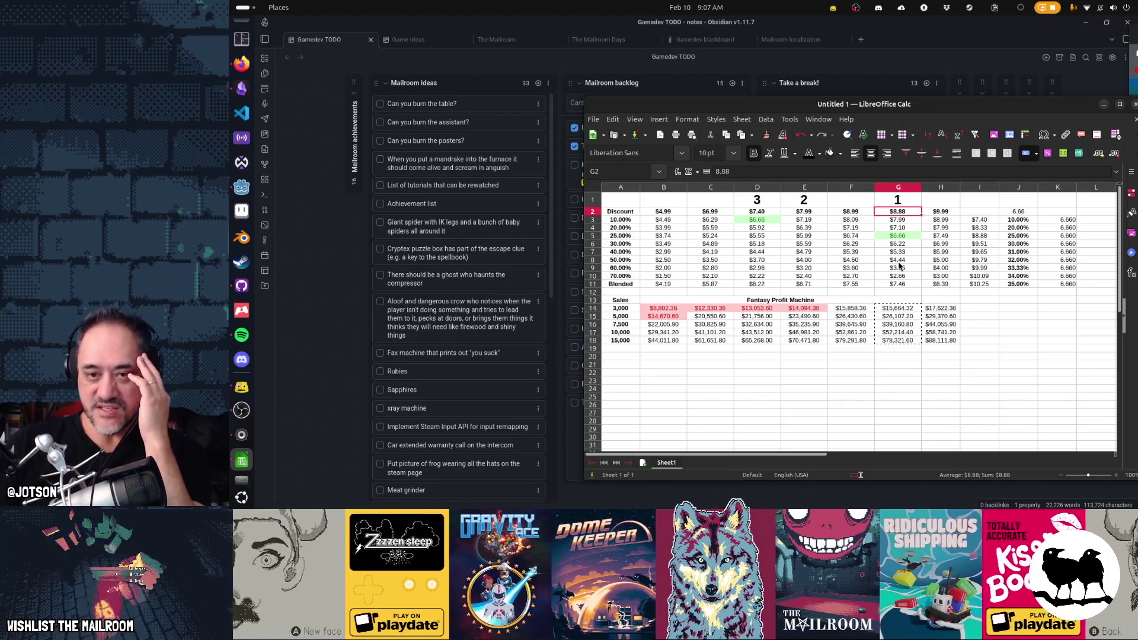
Compare the $8.88 base price with its 10% discount and the neighbouring $8.99 price
{"action": "key", "text": "Down"}
{"action": "key", "text": "Up"}
{"action": "key", "text": "Left"}
{"action": "key", "text": "Left"}
{"action": "key", "text": "Right"}
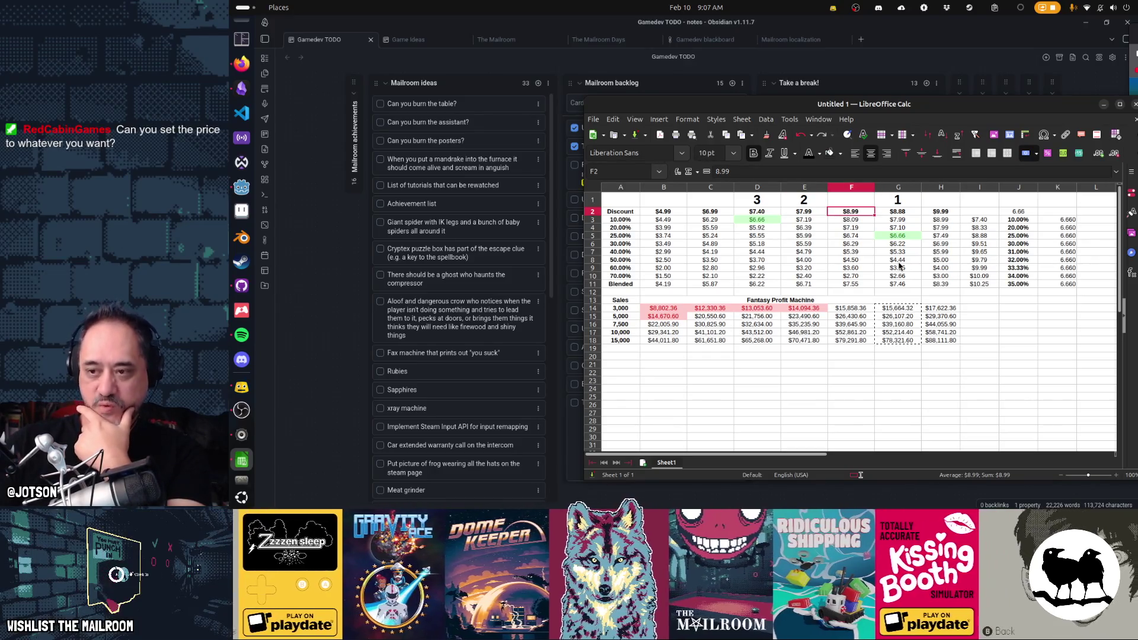
{"action": "key", "text": "Right"}
{"action": "key", "text": "Right"}
{"action": "key", "text": "Left"}
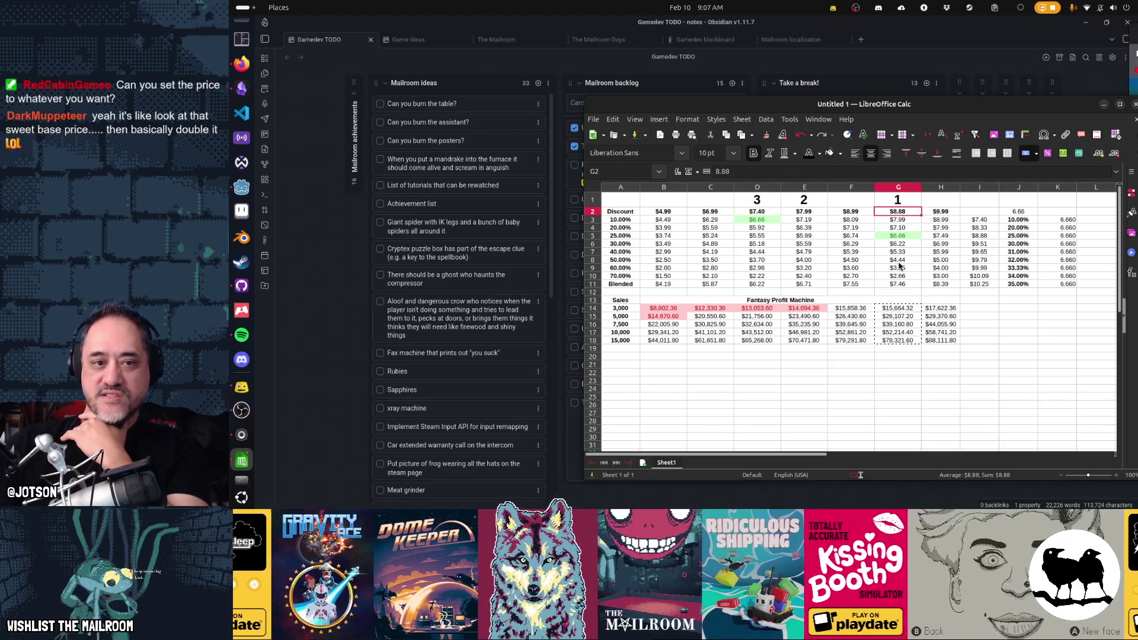
{"action": "key", "text": "Down"}
{"action": "key", "text": "Down"}
{"action": "key", "text": "Up"}
{"action": "key", "text": "Up"}
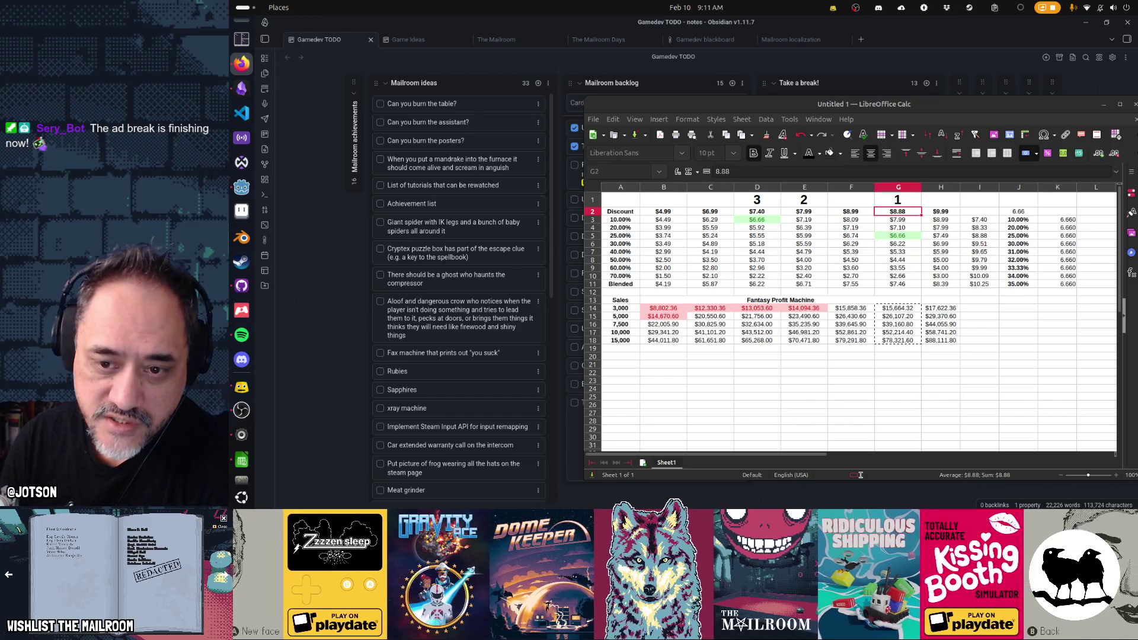
{"action": "left_click", "coordinate": [1023, 269]}
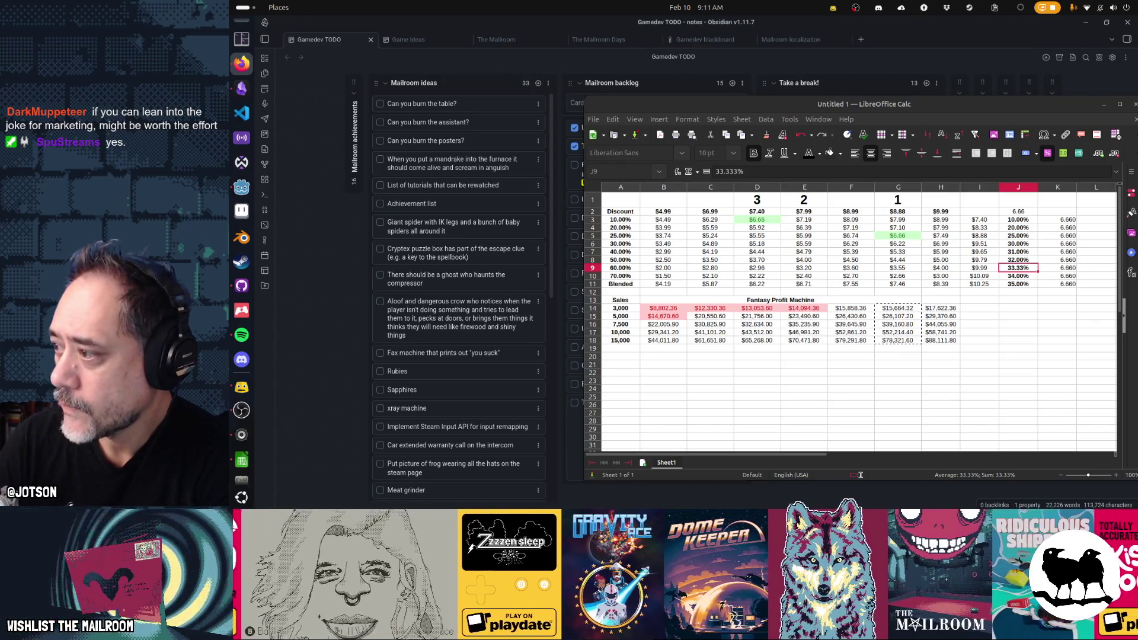
Switch to the SteamDB price history page and move its window fully onto the screen
{"action": "key", "text": "alt+Tab"}
{"action": "left_click_drag", "start_coordinate": [1116, 52], "coordinate": [1050, 48]}
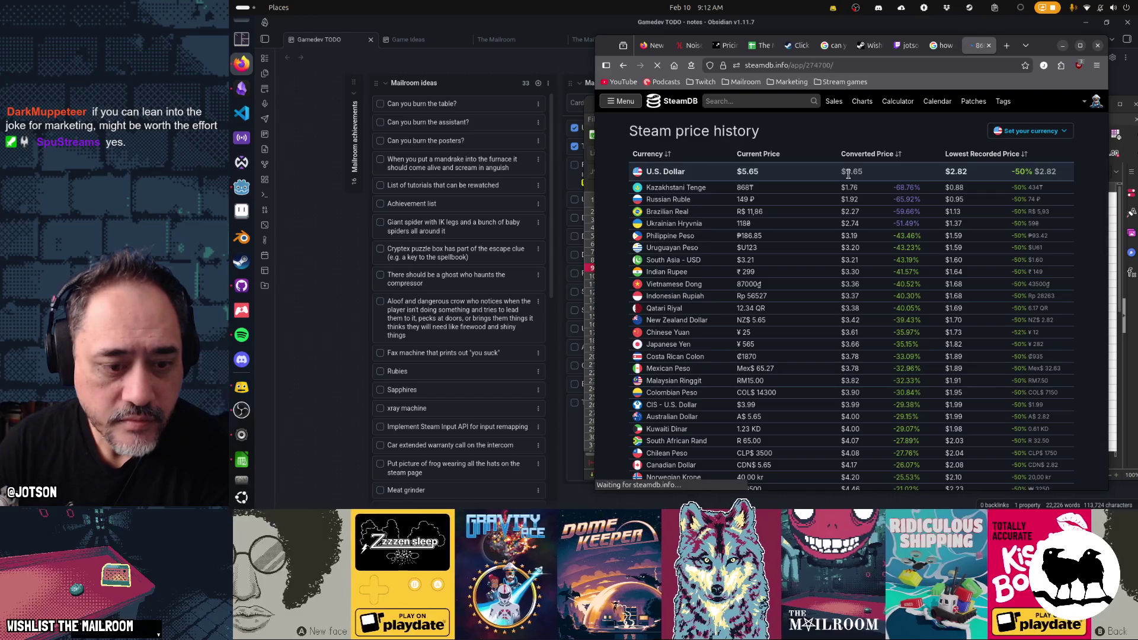
{"action": "scroll", "coordinate": [847, 174], "scroll_direction": "down", "scroll_amount": 1}
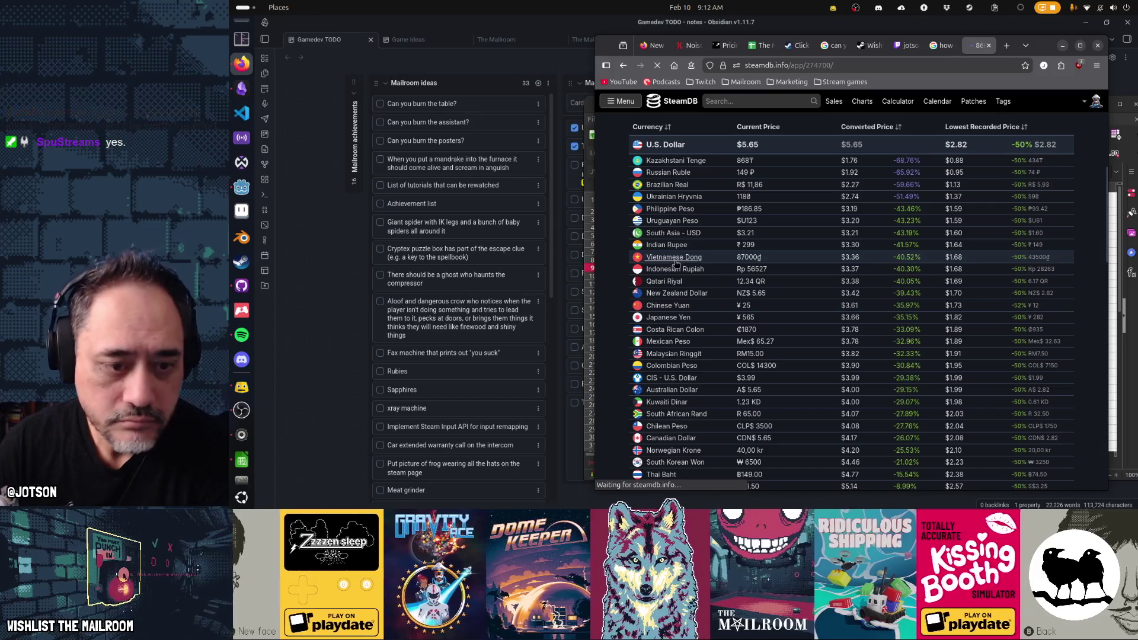
{"action": "scroll", "coordinate": [676, 263], "scroll_direction": "down", "scroll_amount": 3}
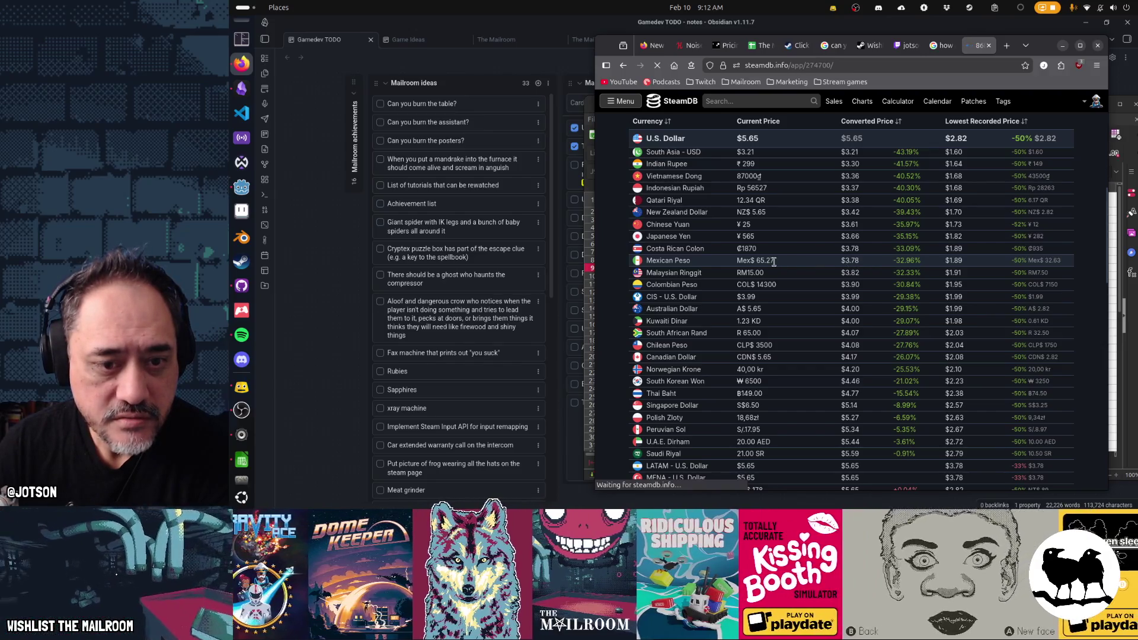
{"action": "scroll", "coordinate": [773, 262], "scroll_direction": "down", "scroll_amount": 3}
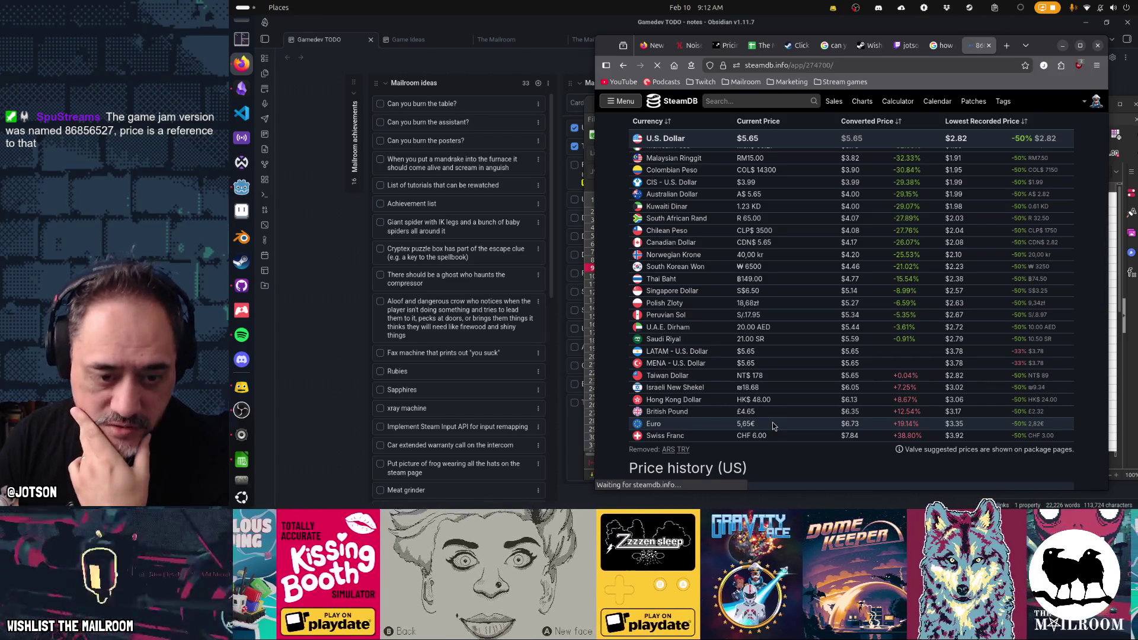
{"action": "scroll", "coordinate": [773, 426], "scroll_direction": "up", "scroll_amount": 5}
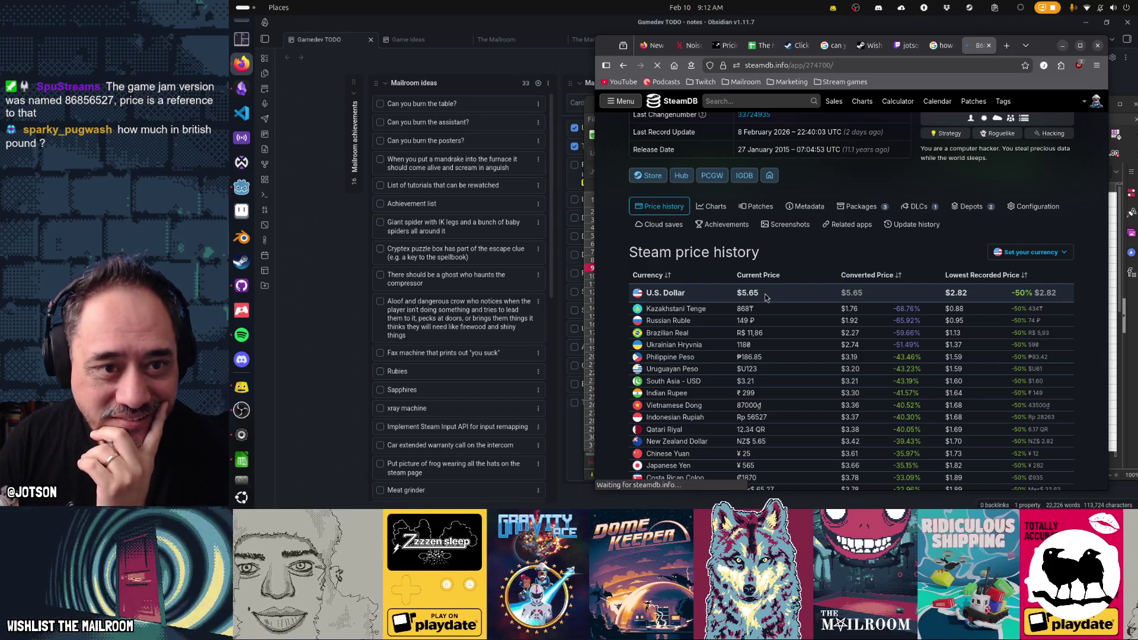
{"action": "scroll", "coordinate": [838, 235], "scroll_direction": "up", "scroll_amount": 3}
Scroll 868-HACK's SteamDB page down to the regional price table, showing Euro 5,65€ as $6.73
{"action": "scroll", "coordinate": [818, 255], "scroll_direction": "down", "scroll_amount": 3}
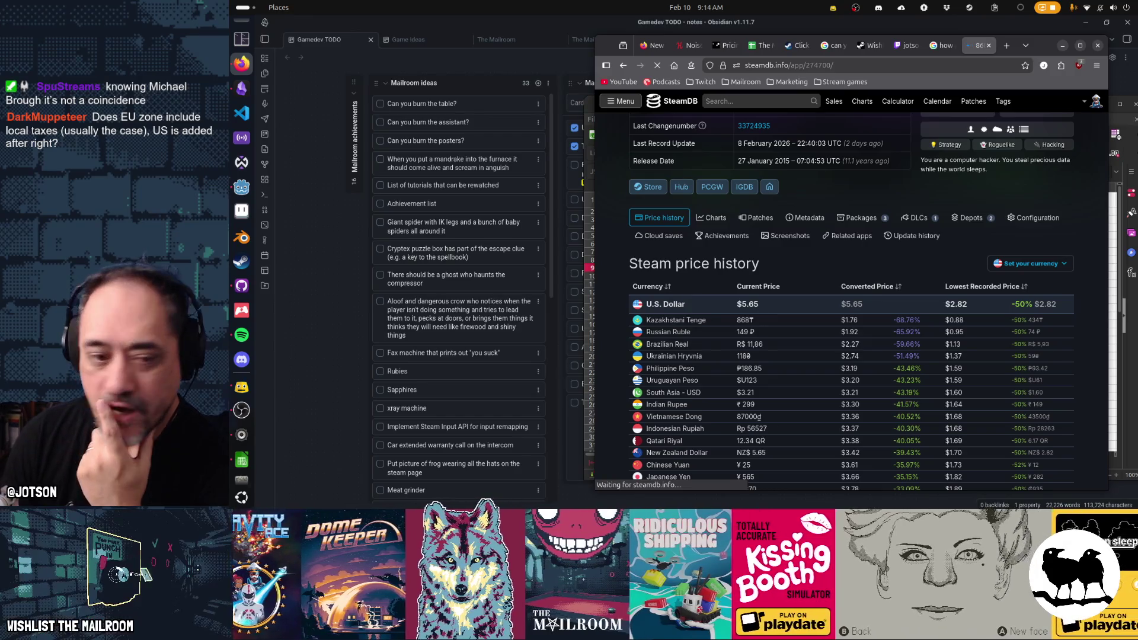
{"action": "scroll", "coordinate": [768, 380], "scroll_direction": "down", "scroll_amount": 5}
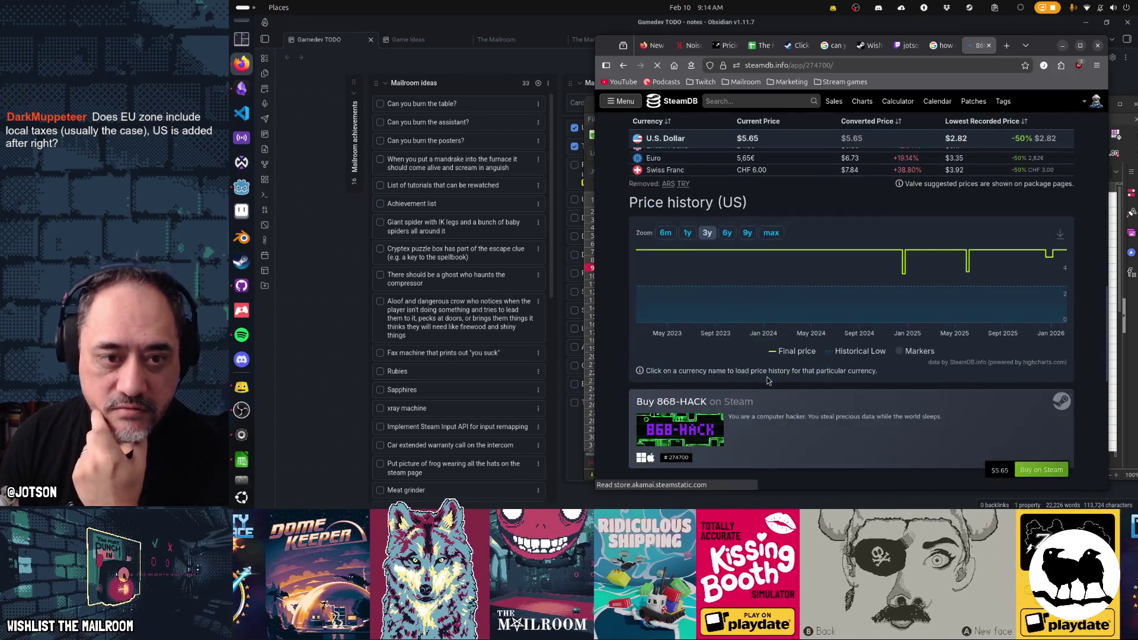
{"action": "scroll", "coordinate": [746, 364], "scroll_direction": "up", "scroll_amount": 3}
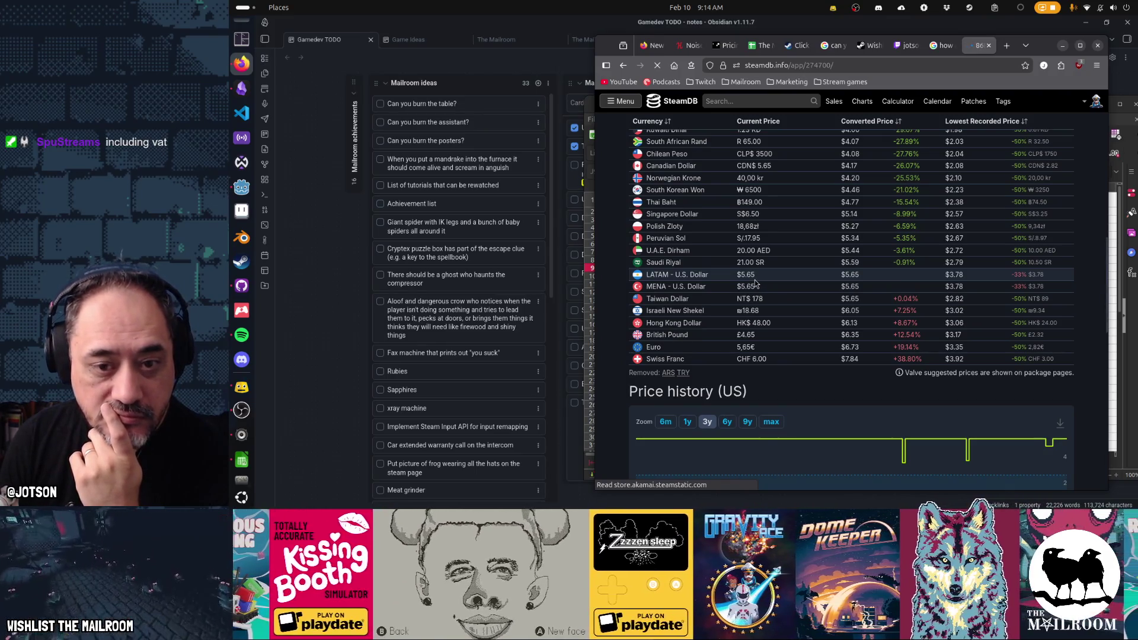
{"action": "scroll", "coordinate": [755, 284], "scroll_direction": "up", "scroll_amount": 3}
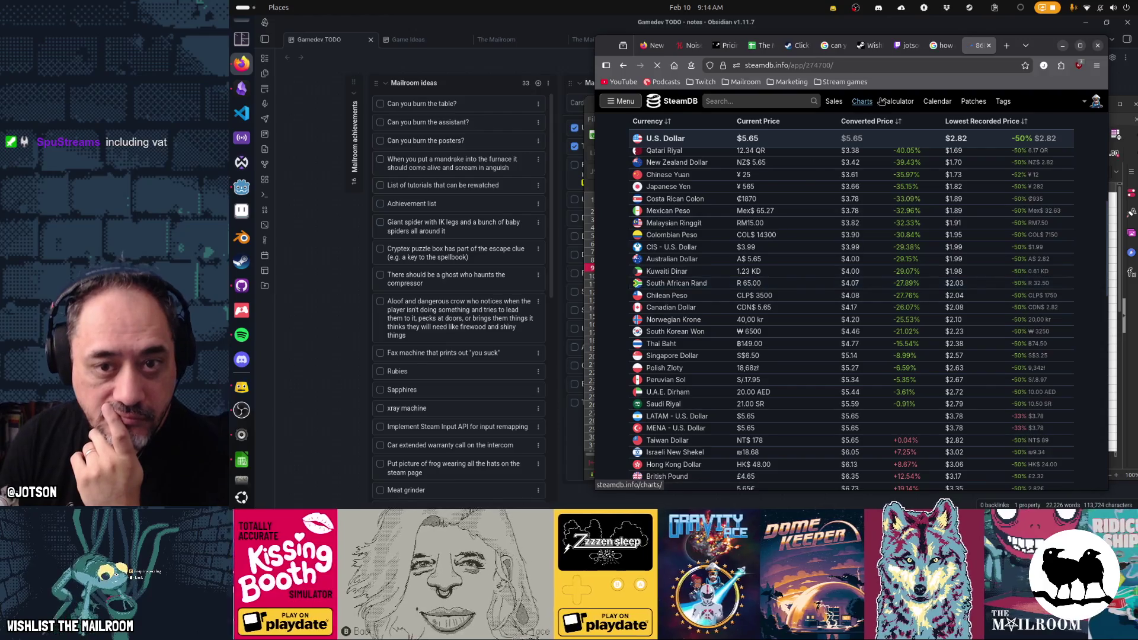
{"action": "left_click", "coordinate": [867, 121]}
Sort the 868-HACK regional prices by converted price, highest first, and review the ranking
{"action": "scroll", "coordinate": [820, 249], "scroll_direction": "up", "scroll_amount": 15}
{"action": "scroll", "coordinate": [841, 255], "scroll_direction": "down", "scroll_amount": 5}
{"action": "left_click", "coordinate": [867, 272]}
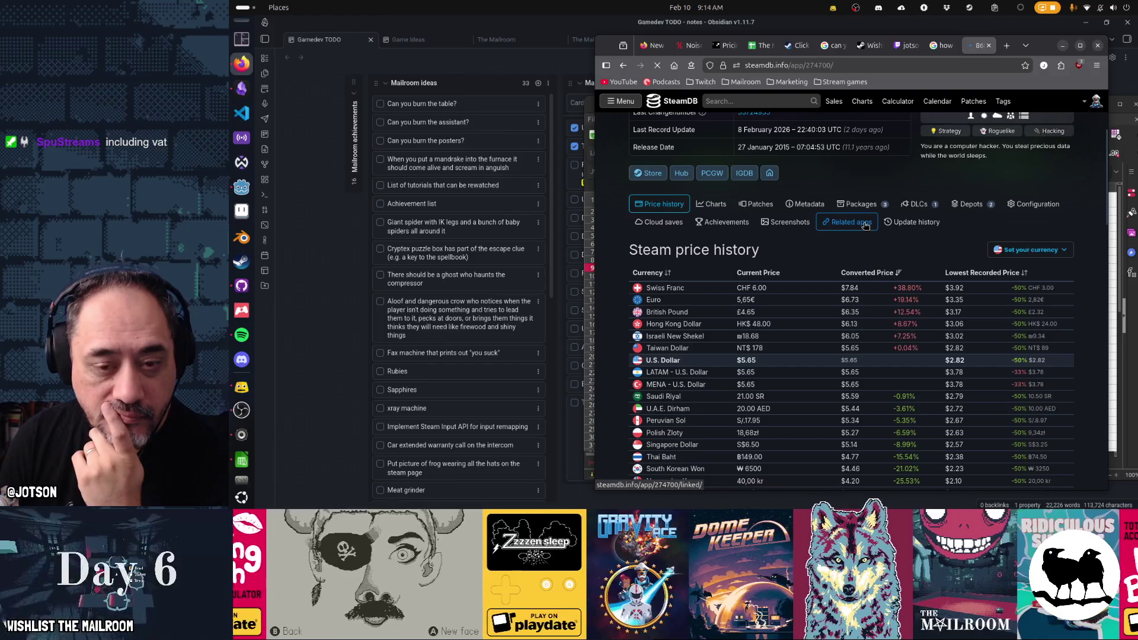
{"action": "scroll", "coordinate": [883, 240], "scroll_direction": "down", "scroll_amount": 2}
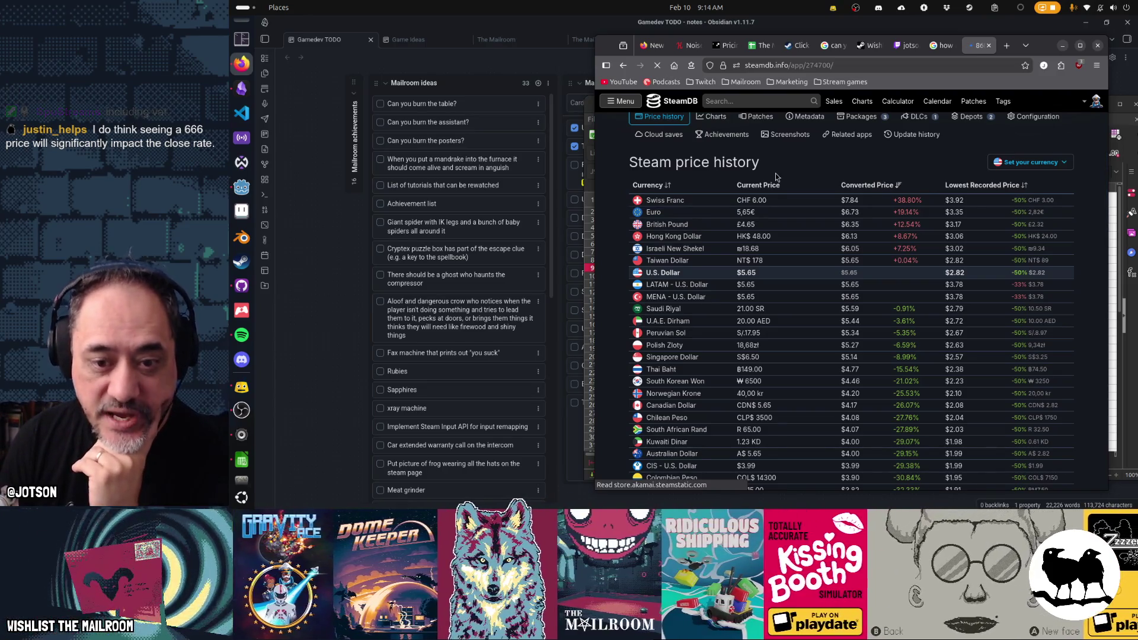
{"action": "scroll", "coordinate": [775, 176], "scroll_direction": "down", "scroll_amount": 1}
{"action": "scroll", "coordinate": [776, 176], "scroll_direction": "down", "scroll_amount": 1}
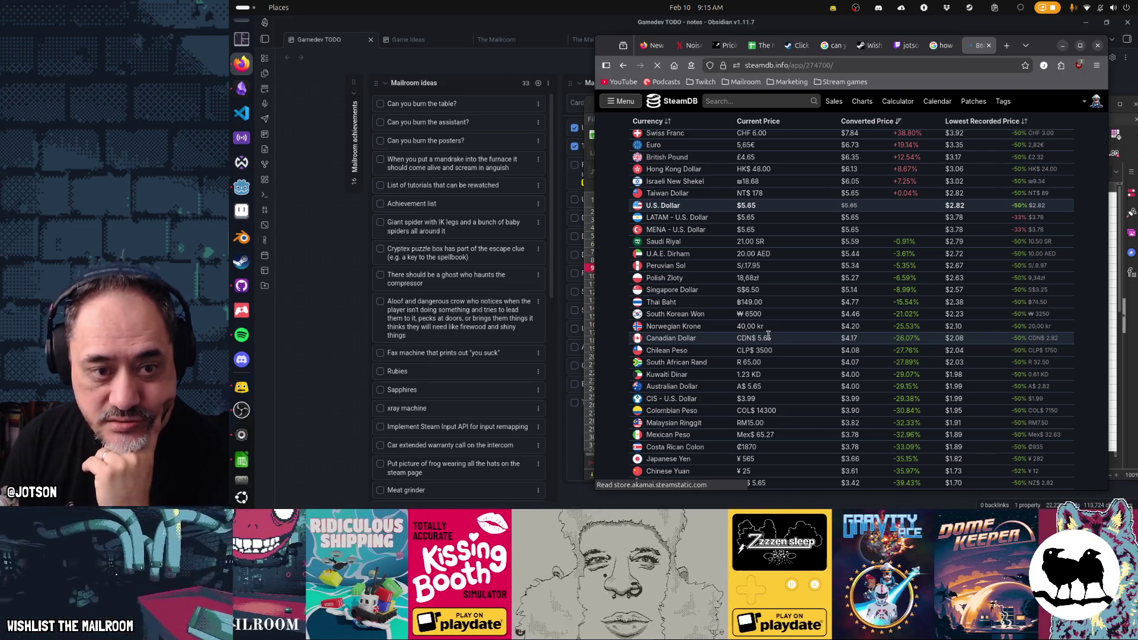
{"action": "scroll", "coordinate": [777, 244], "scroll_direction": "up", "scroll_amount": 2}
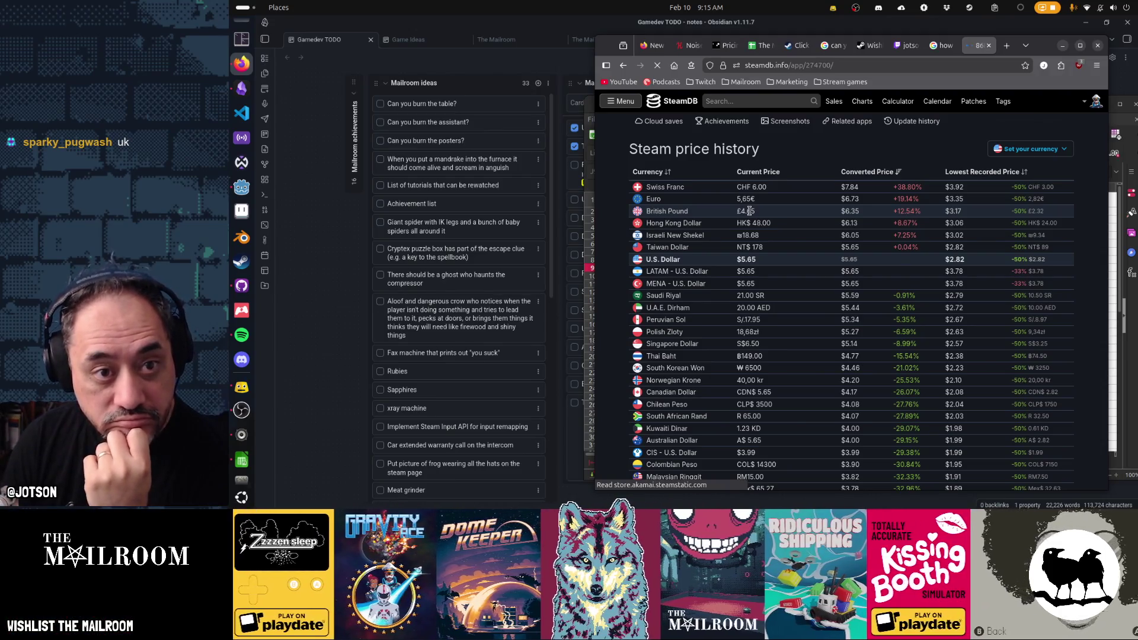
{"action": "scroll", "coordinate": [749, 210], "scroll_direction": "up", "scroll_amount": 4}
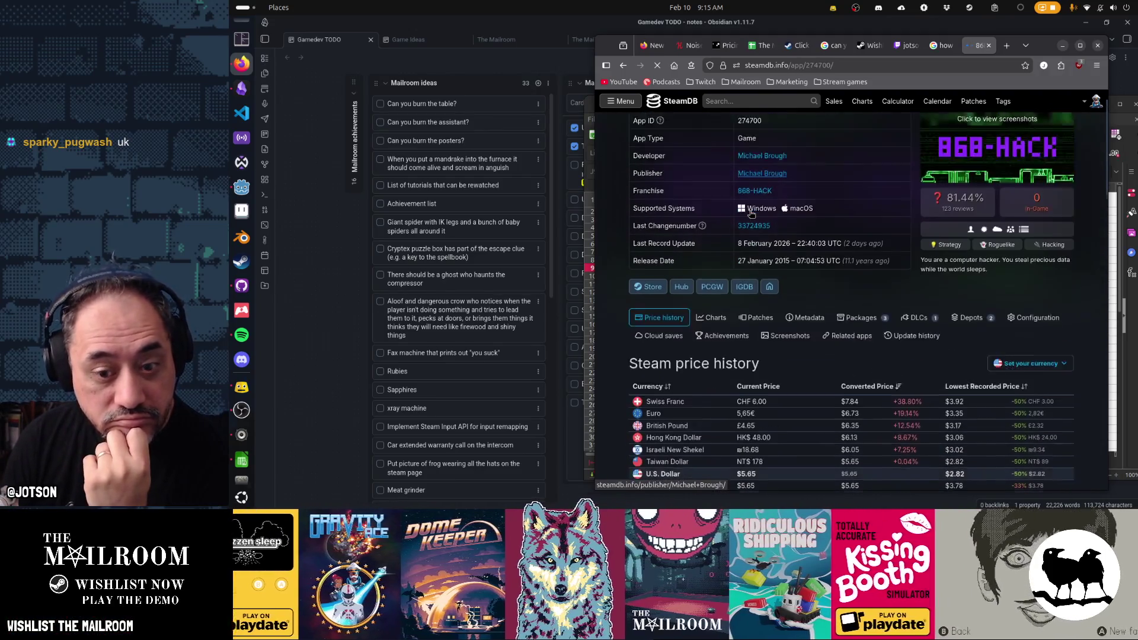
{"action": "scroll", "coordinate": [751, 213], "scroll_direction": "down", "scroll_amount": 2}
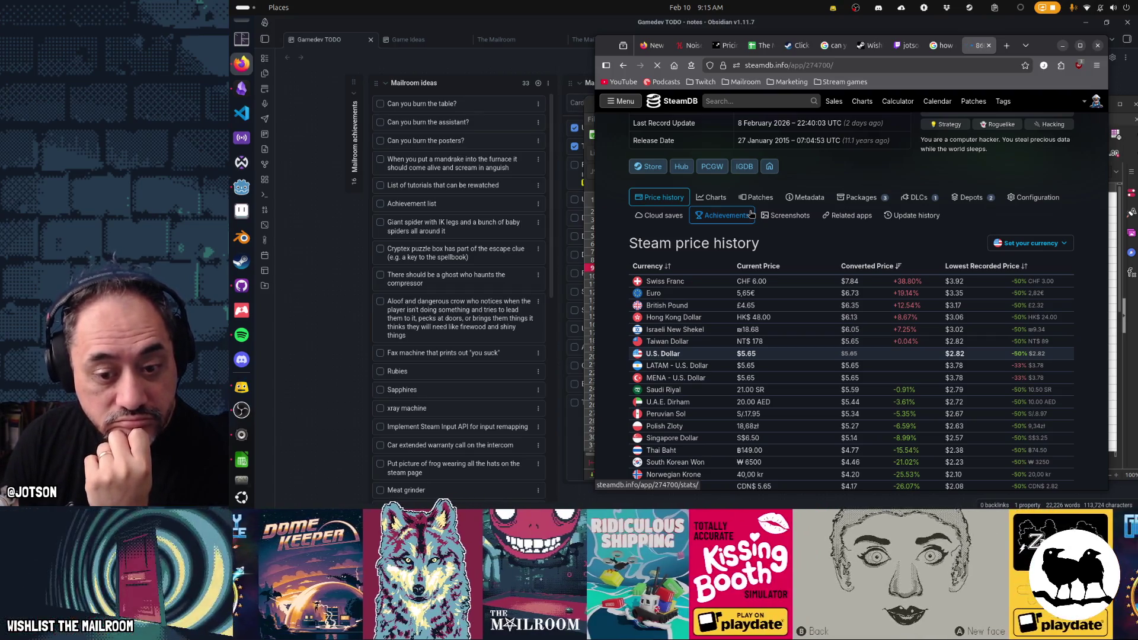
{"action": "scroll", "coordinate": [763, 312], "scroll_direction": "down", "scroll_amount": 3}
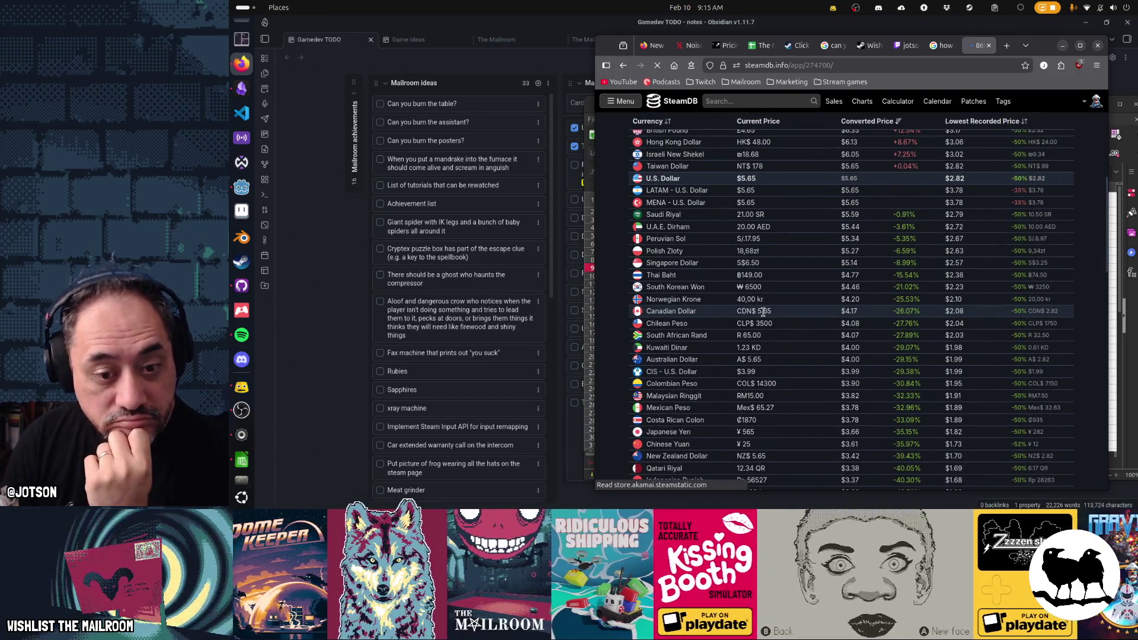
{"action": "scroll", "coordinate": [763, 312], "scroll_direction": "down", "scroll_amount": 2}
{"action": "scroll", "coordinate": [764, 318], "scroll_direction": "up", "scroll_amount": 10}
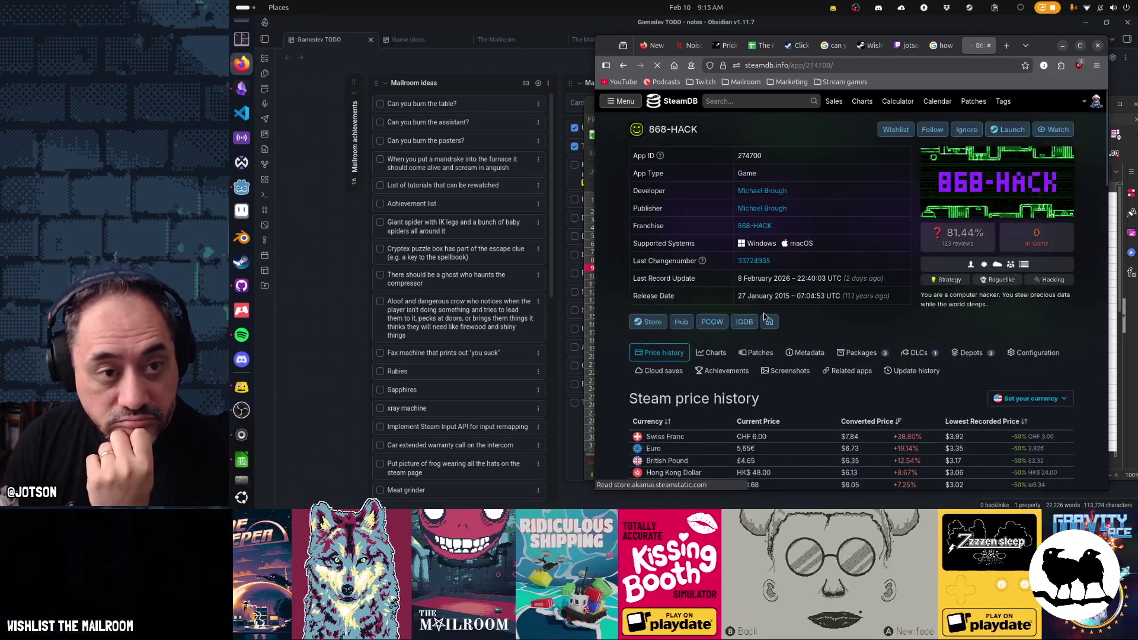
{"action": "left_click", "coordinate": [761, 45]}
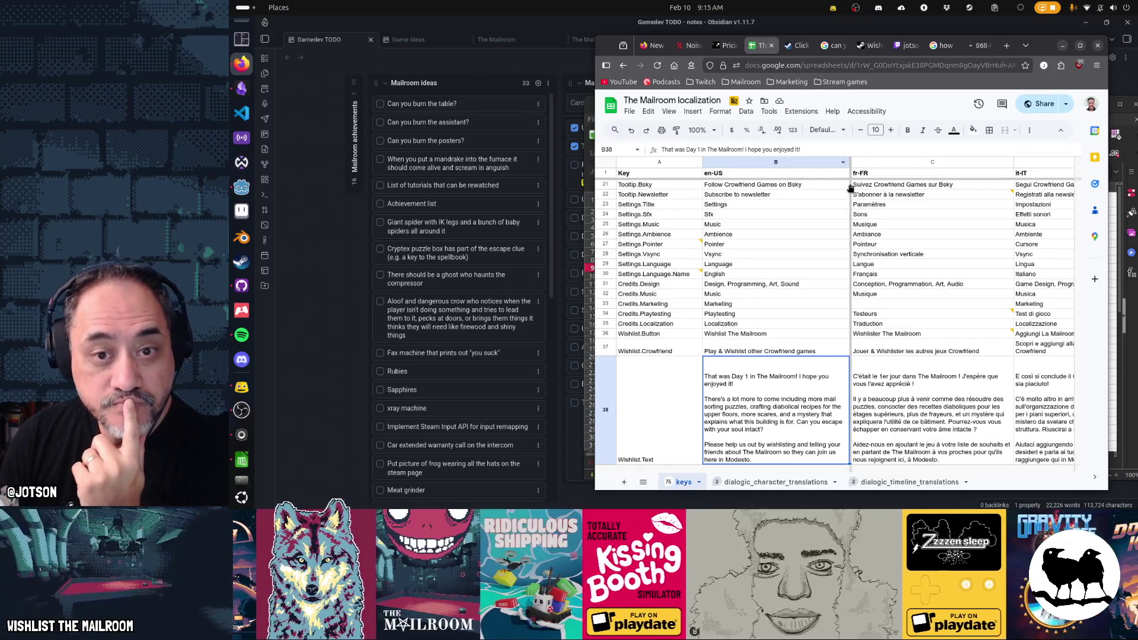
{"action": "mouse_move", "coordinate": [849, 191]}
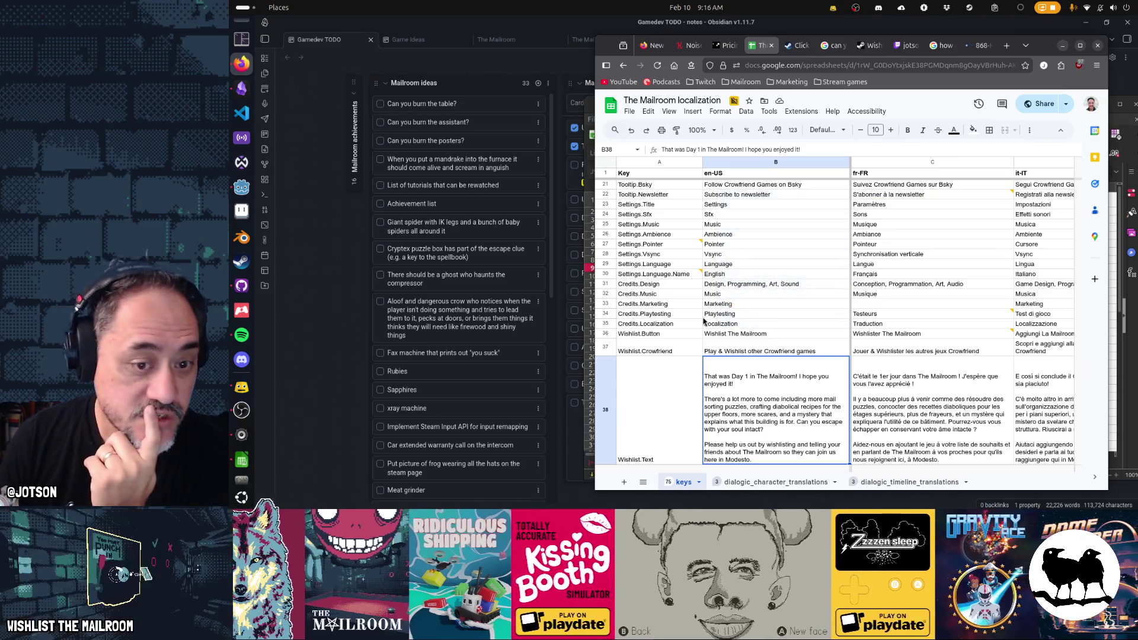
{"action": "left_click", "coordinate": [986, 47]}
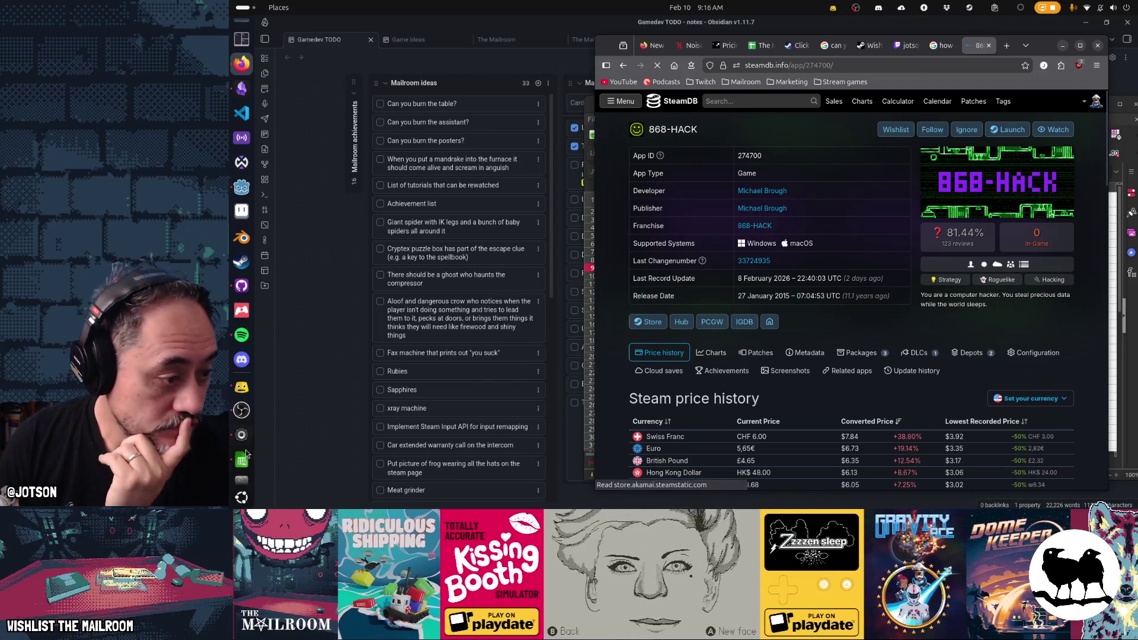
Bring the Untitled 1 pricing spreadsheet in LibreOffice Calc to the front
{"action": "left_click", "coordinate": [242, 458]}
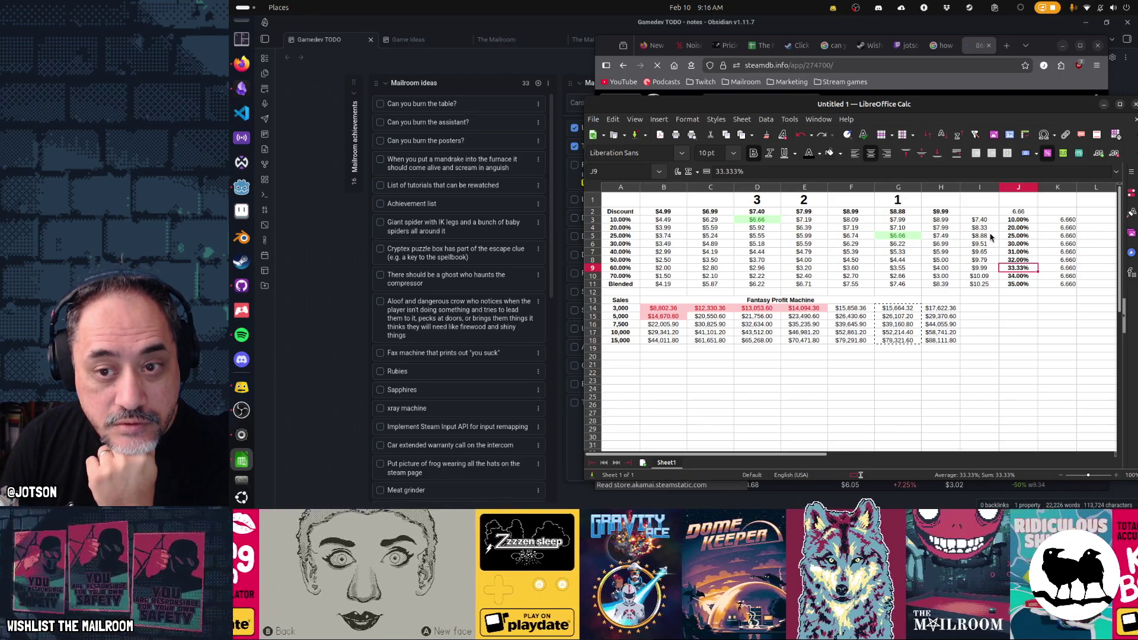
Set F2's base price to 8.33 and give the $6.66 cell F4 the Good style
{"action": "left_click", "coordinate": [851, 214]}
{"action": "type", "text": "8.33"}
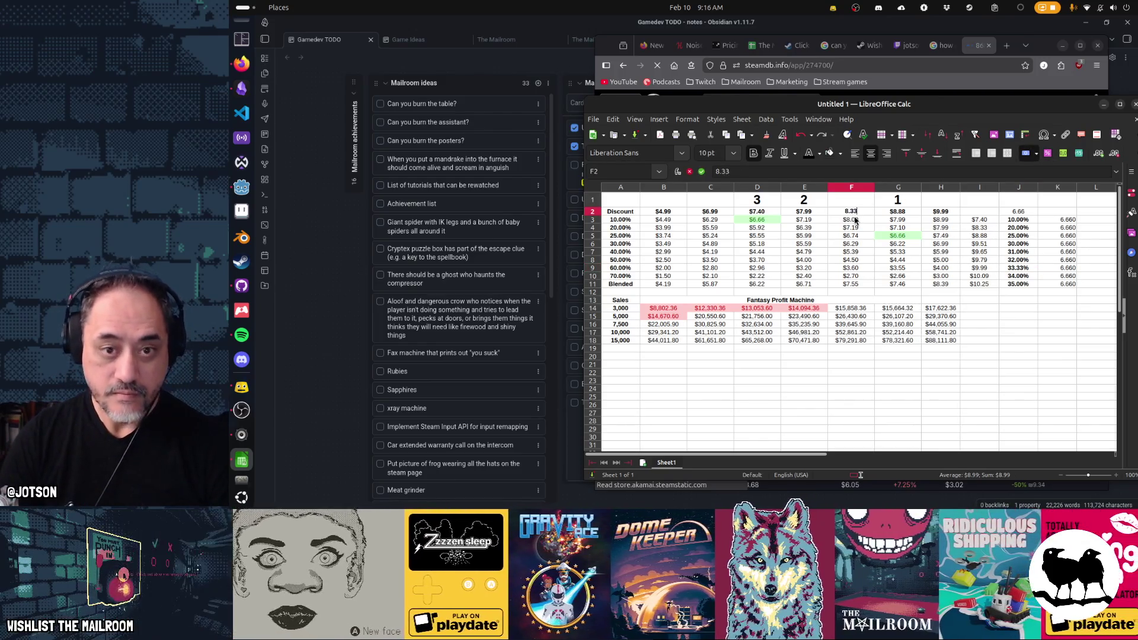
{"action": "key", "text": "Return"}
{"action": "key", "text": "Down"}
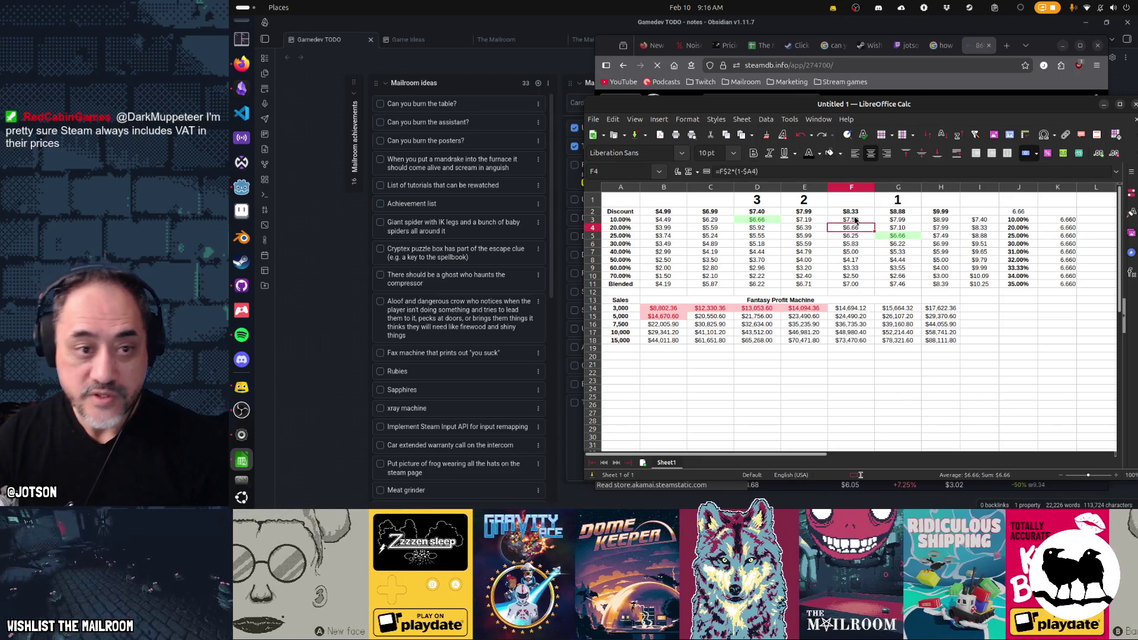
{"action": "right_click", "coordinate": [857, 230]}
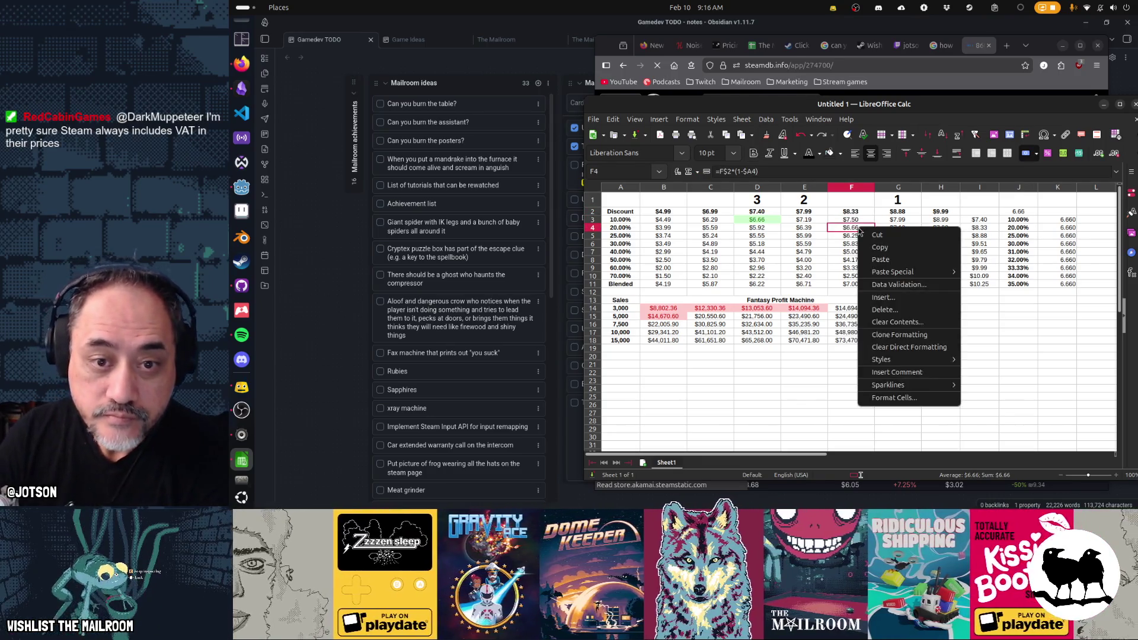
{"action": "mouse_move", "coordinate": [908, 362]}
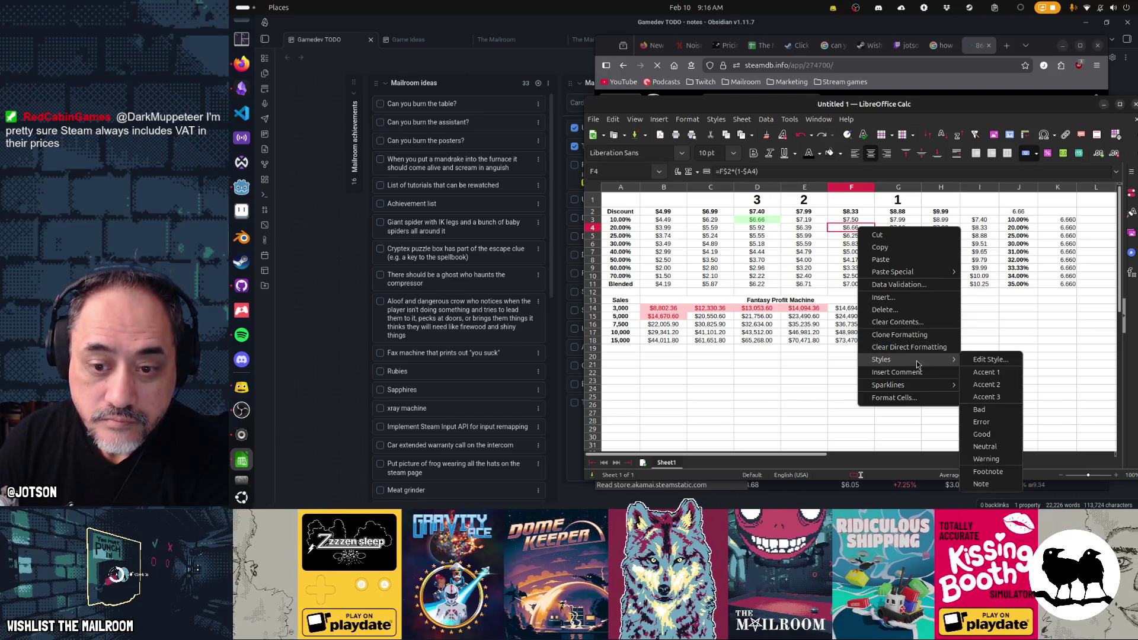
{"action": "left_click", "coordinate": [1001, 440]}
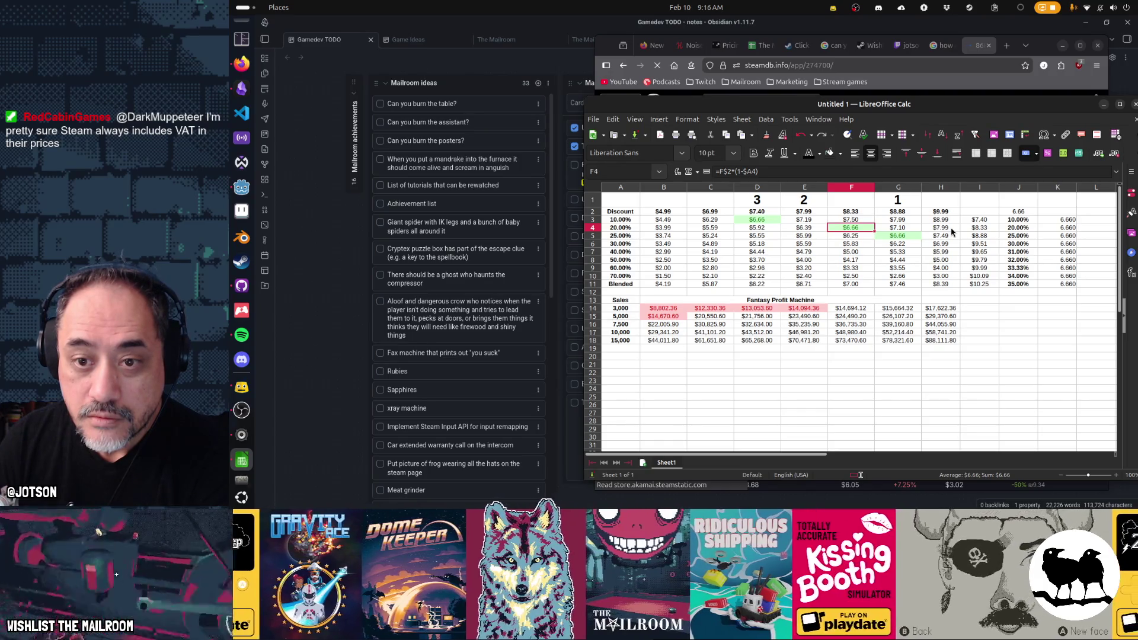
Check the formula in I3, then select column E and bring up its context menu
{"action": "left_click", "coordinate": [978, 221]}
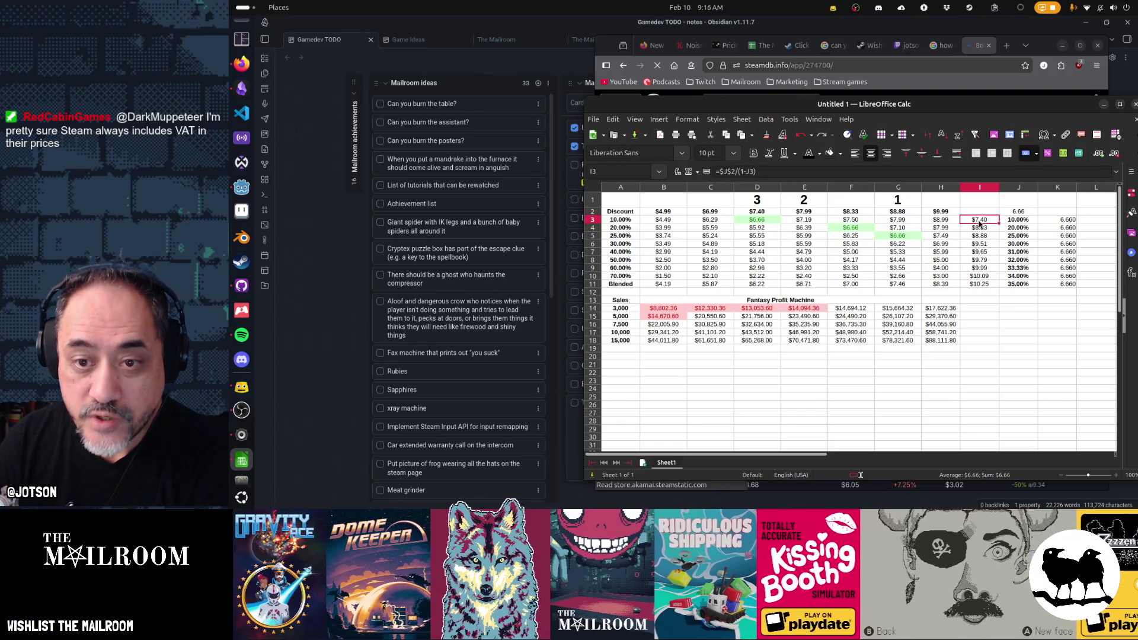
{"action": "left_click", "coordinate": [757, 188]}
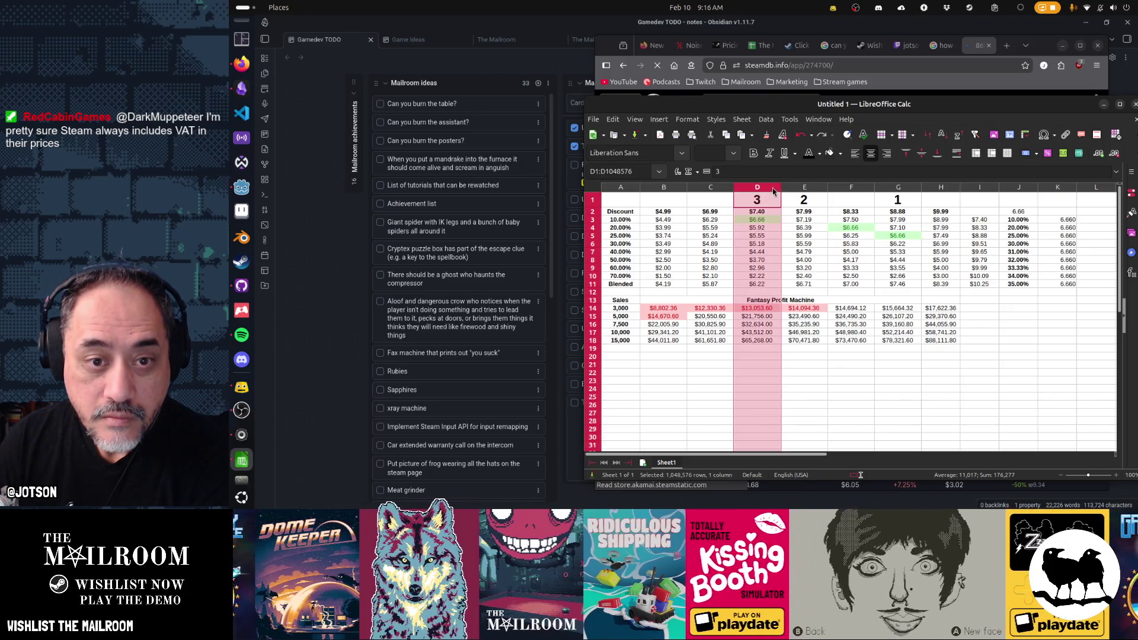
{"action": "left_click", "coordinate": [810, 187]}
{"action": "right_click", "coordinate": [811, 187]}
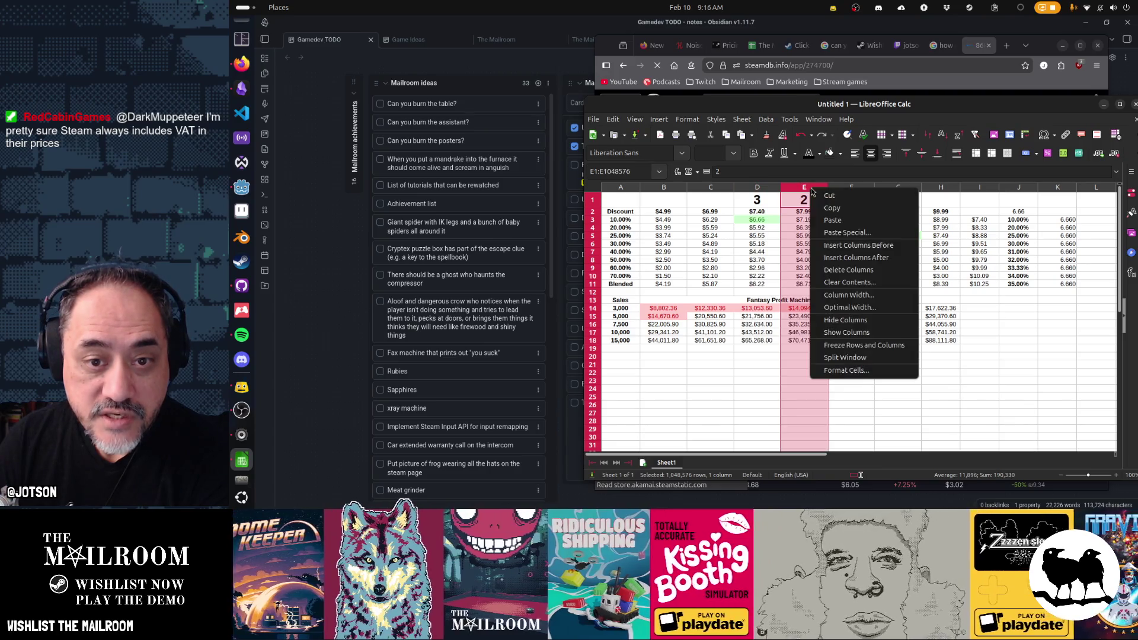